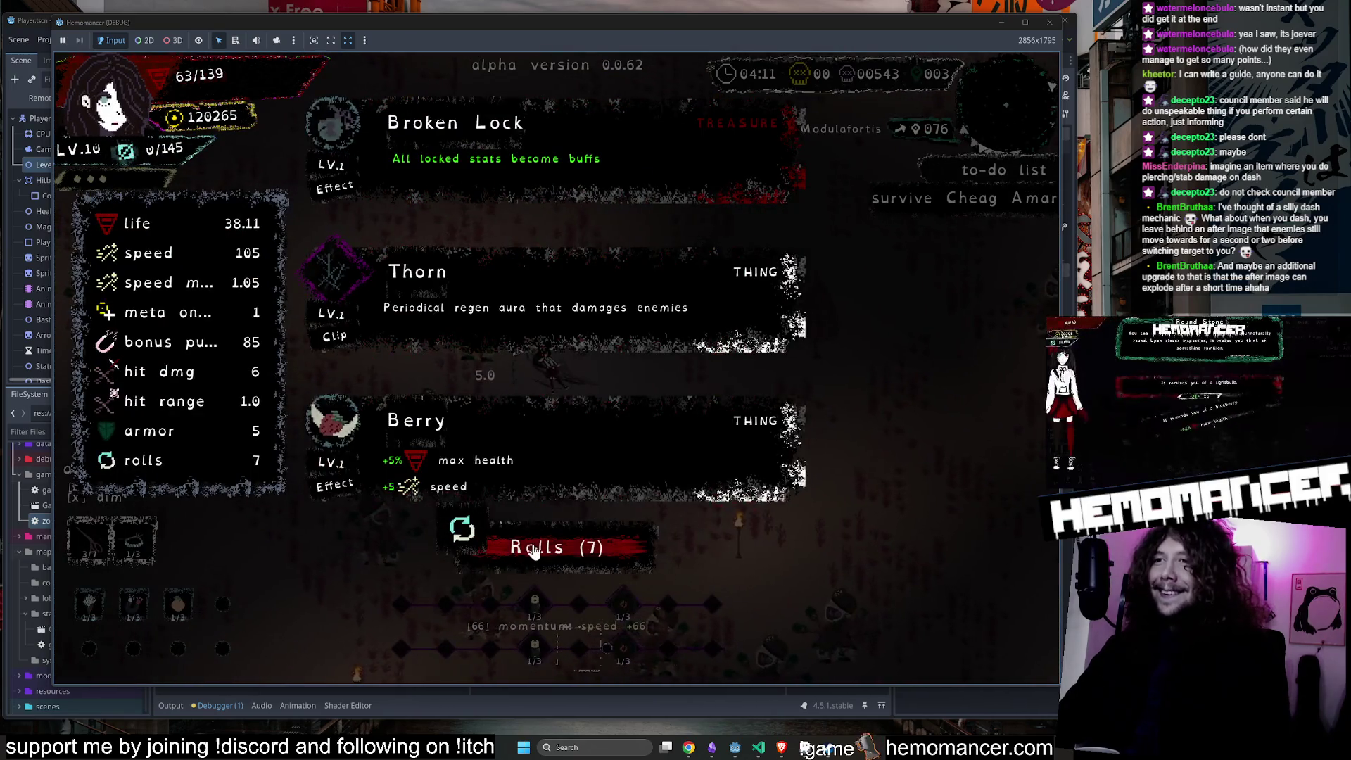
Reroll the level-up offers three times, then take the Kapala upgrade and resume play.
{"action": "key", "text": "r"}
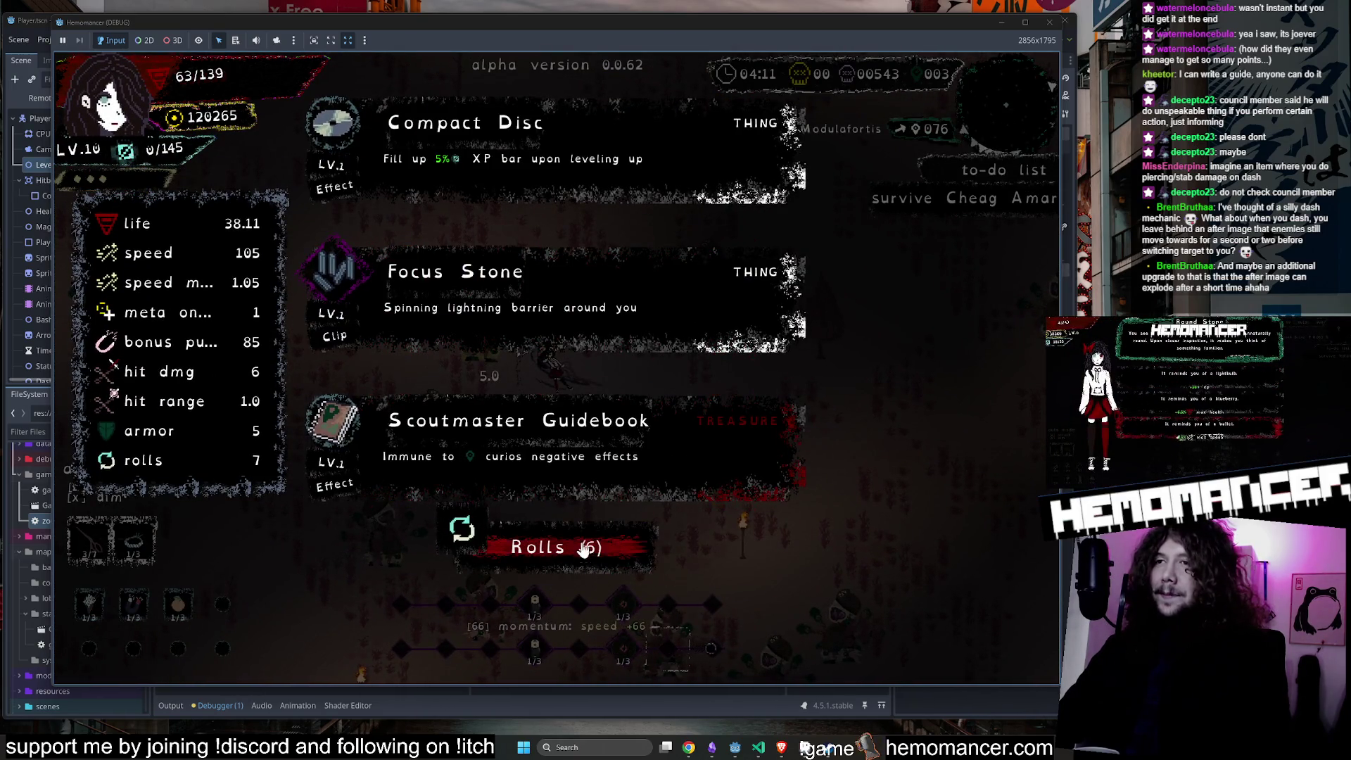
{"action": "left_click", "coordinate": [585, 551]}
{"action": "left_click", "coordinate": [548, 553]}
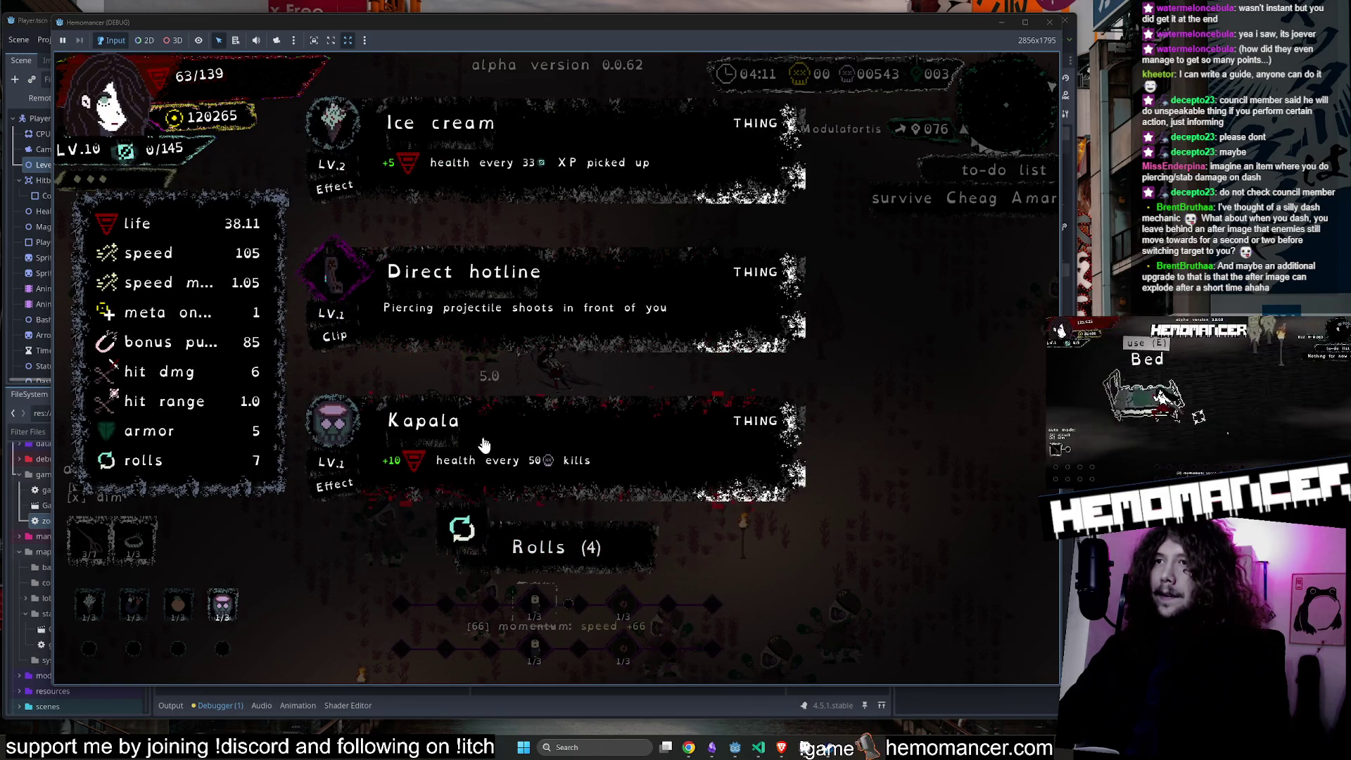
{"action": "left_click", "coordinate": [483, 443]}
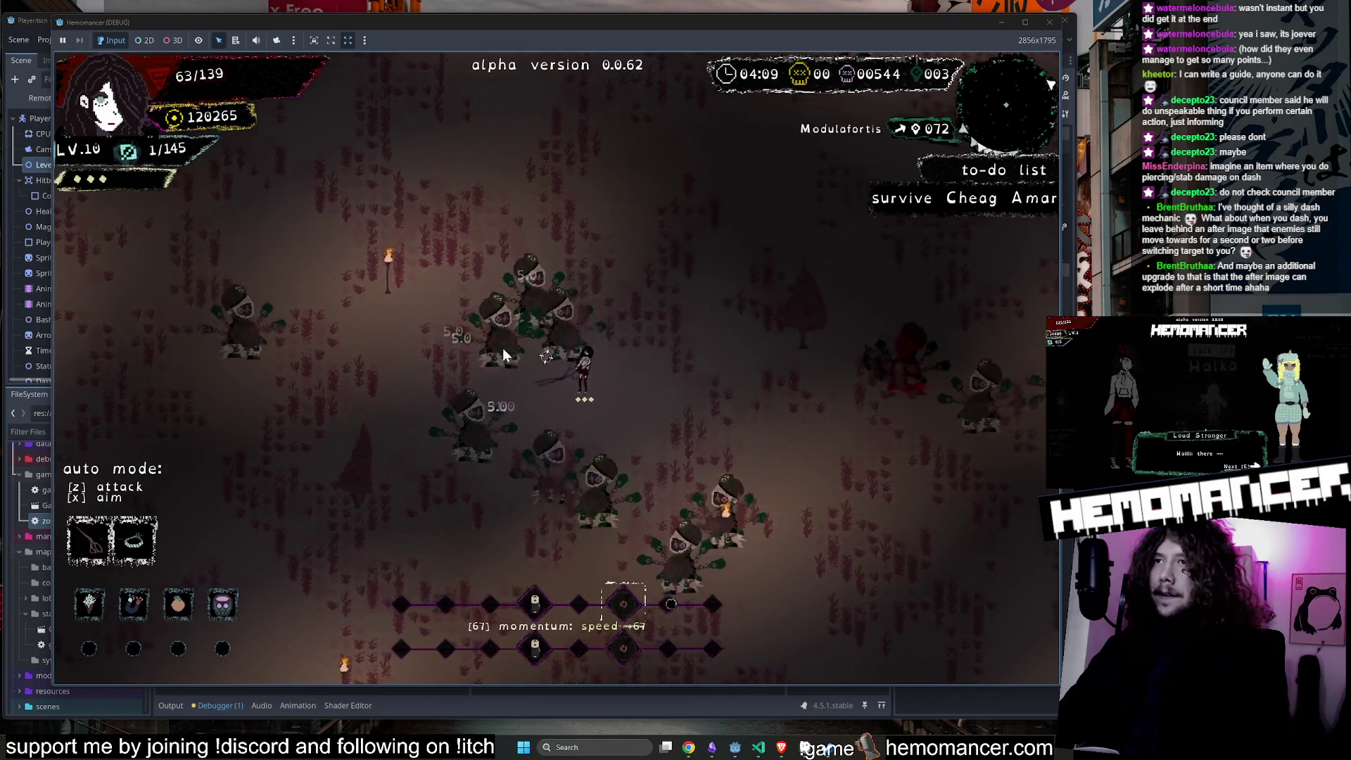
Weave the character around the purple forest with WASD, slashing the nearby horde.
{"action": "key", "text": "d"}
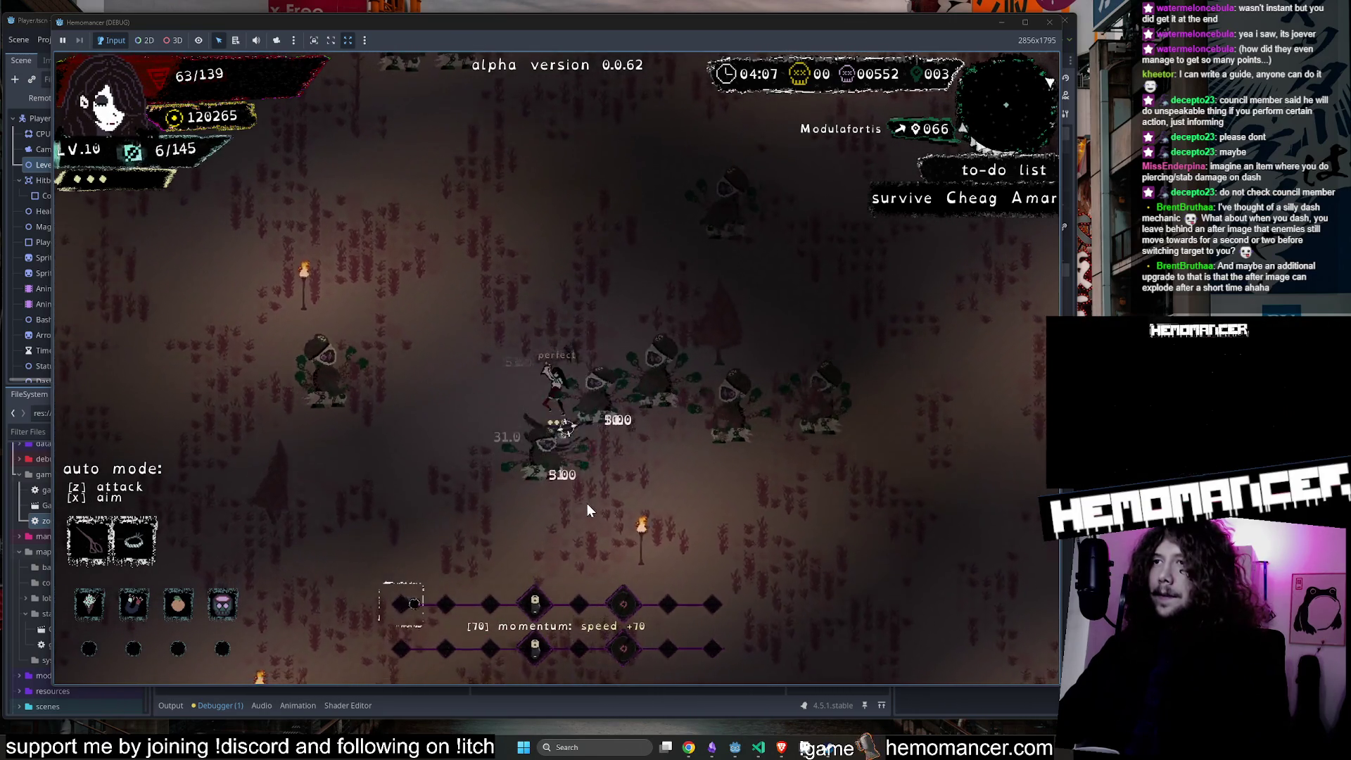
{"action": "key", "text": "s"}
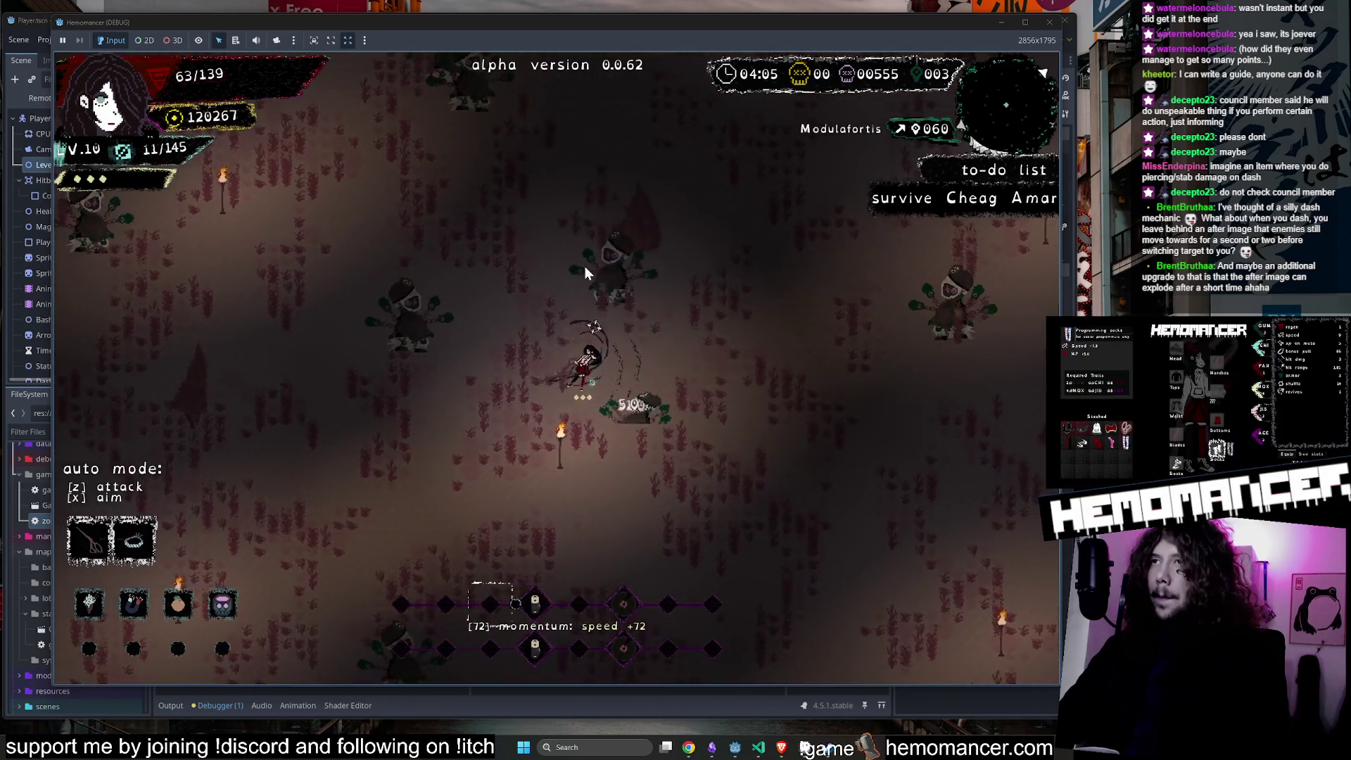
{"action": "key", "text": "w"}
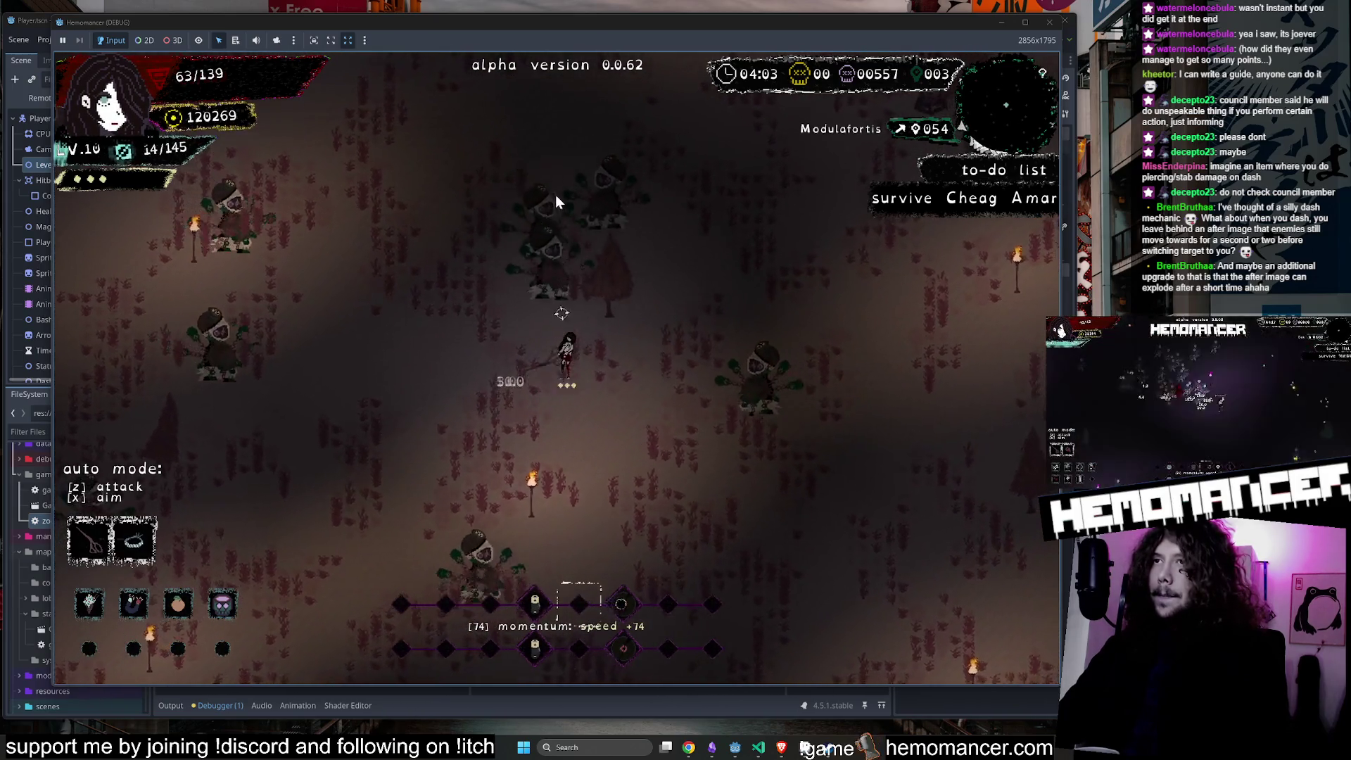
{"action": "key", "text": "w"}
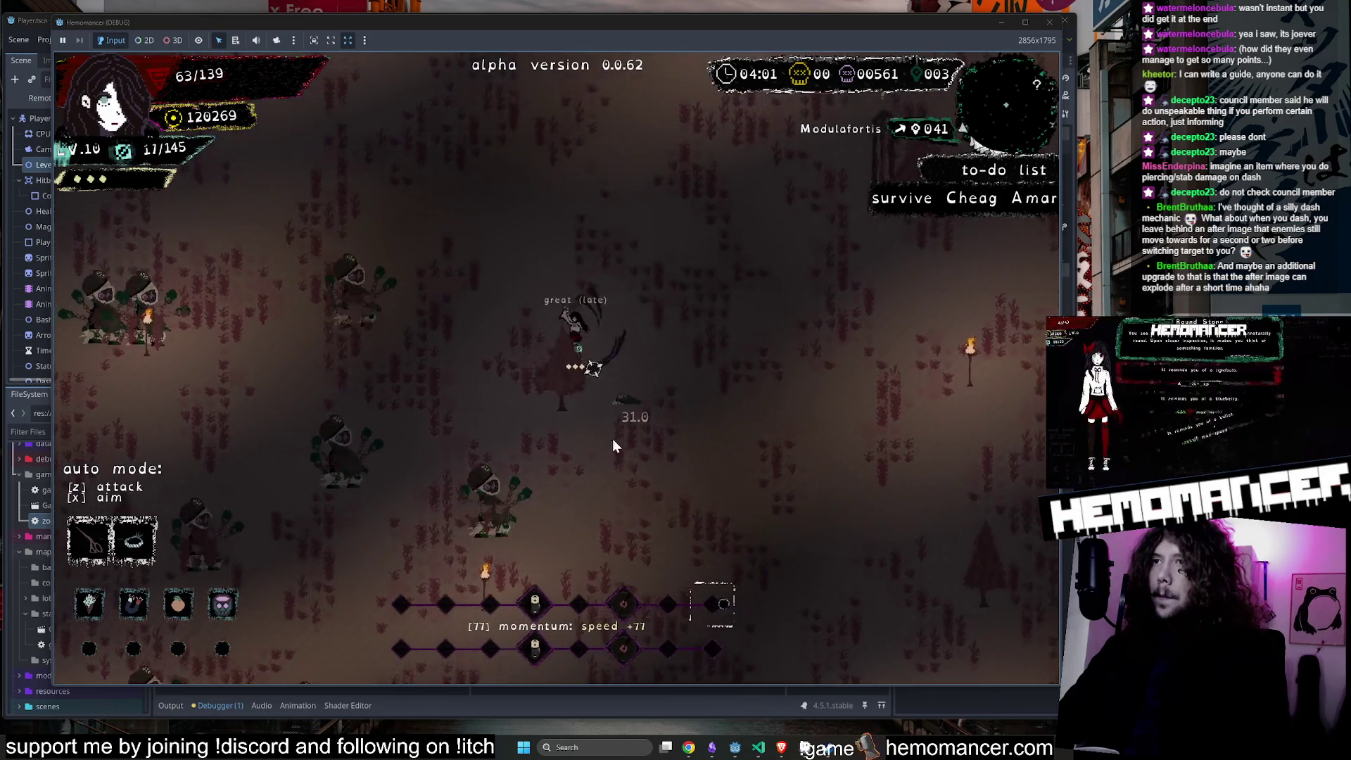
{"action": "key", "text": "a"}
{"action": "key", "text": "w"}
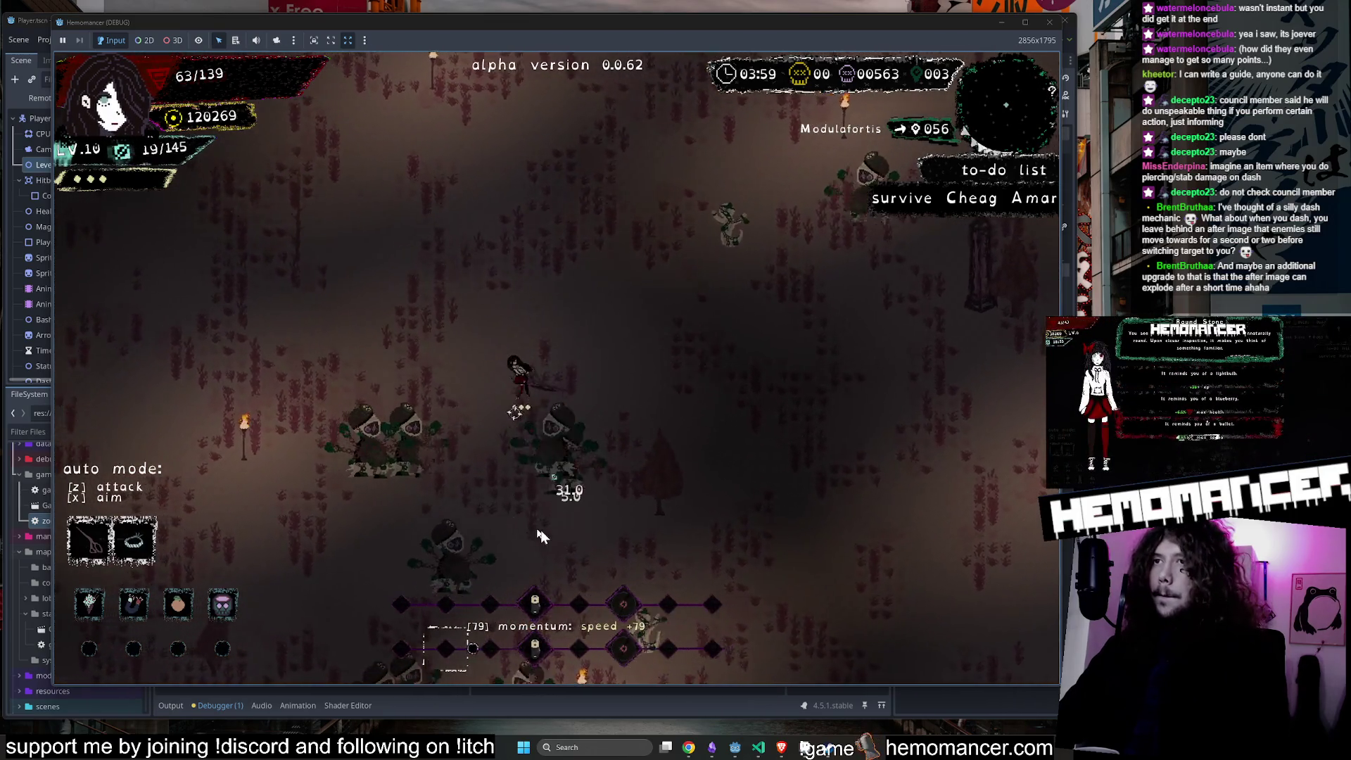
{"action": "key", "text": "a"}
{"action": "key", "text": "s"}
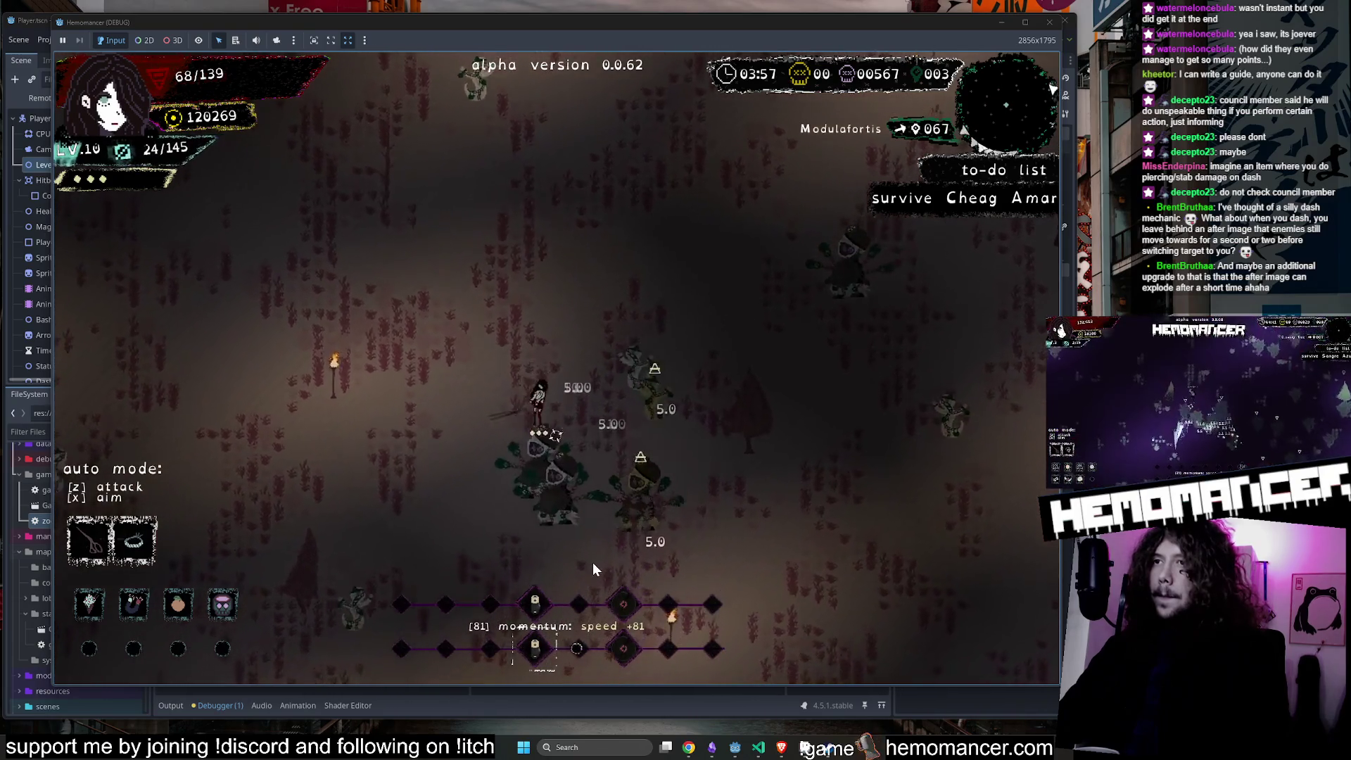
{"action": "key", "text": "s"}
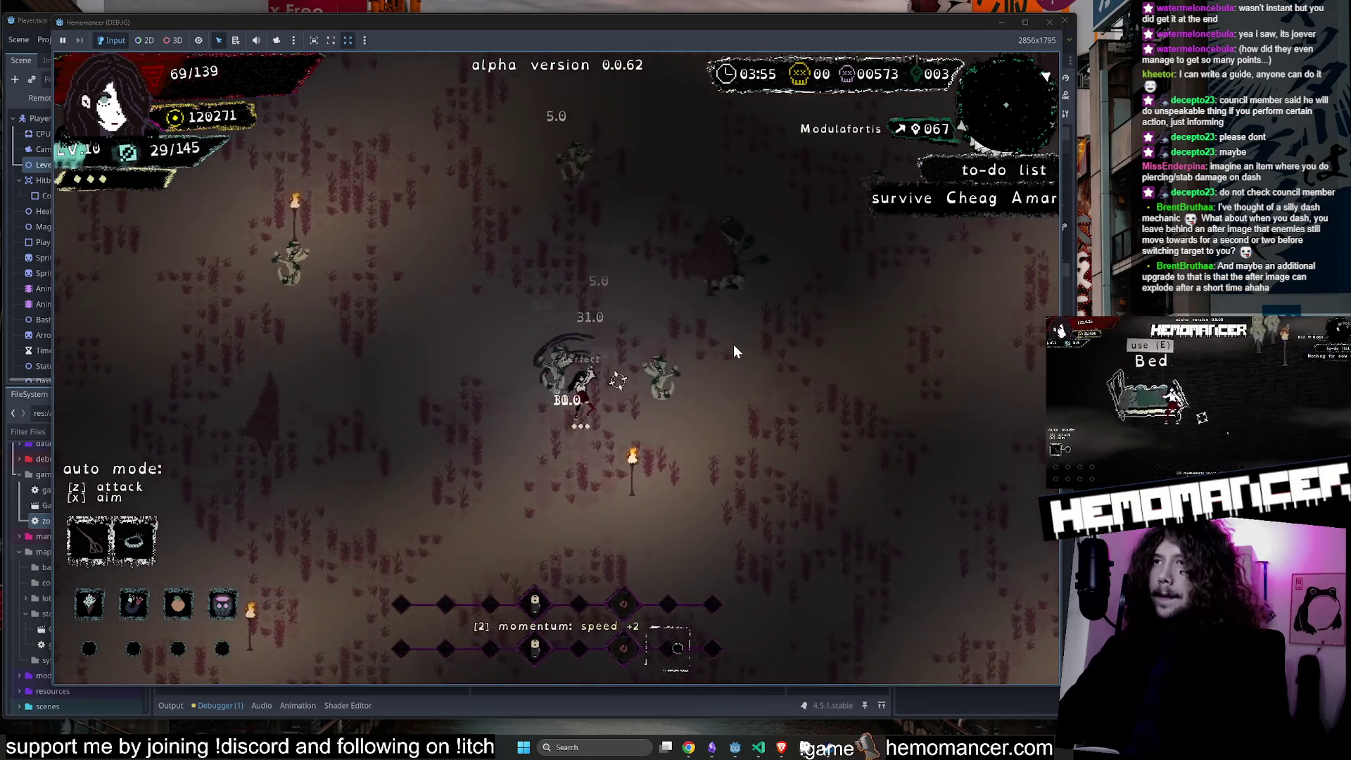
Keep dodging through the enemy groups, darting in to attack and pulling away.
{"action": "key", "text": "w"}
{"action": "key", "text": "d"}
{"action": "key", "text": "d"}
{"action": "key", "text": "s"}
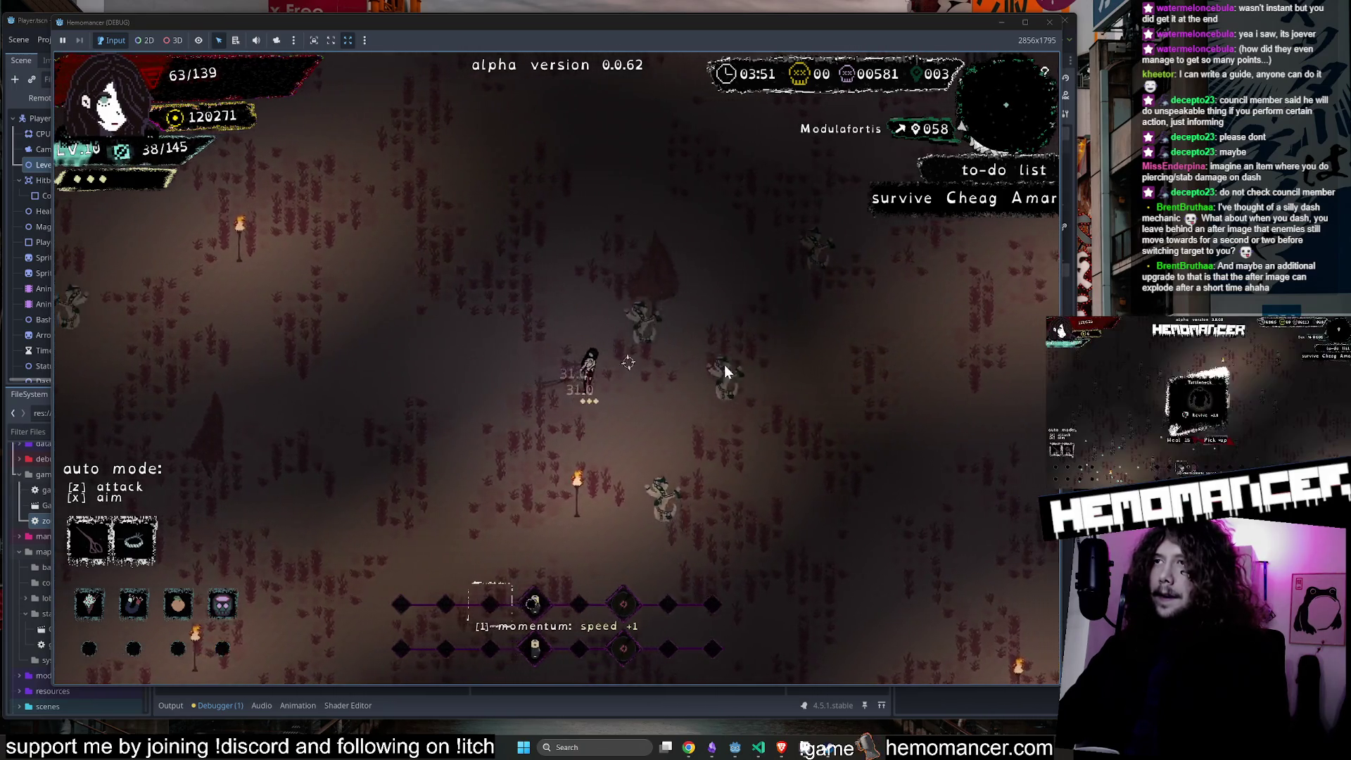
{"action": "key", "text": "d"}
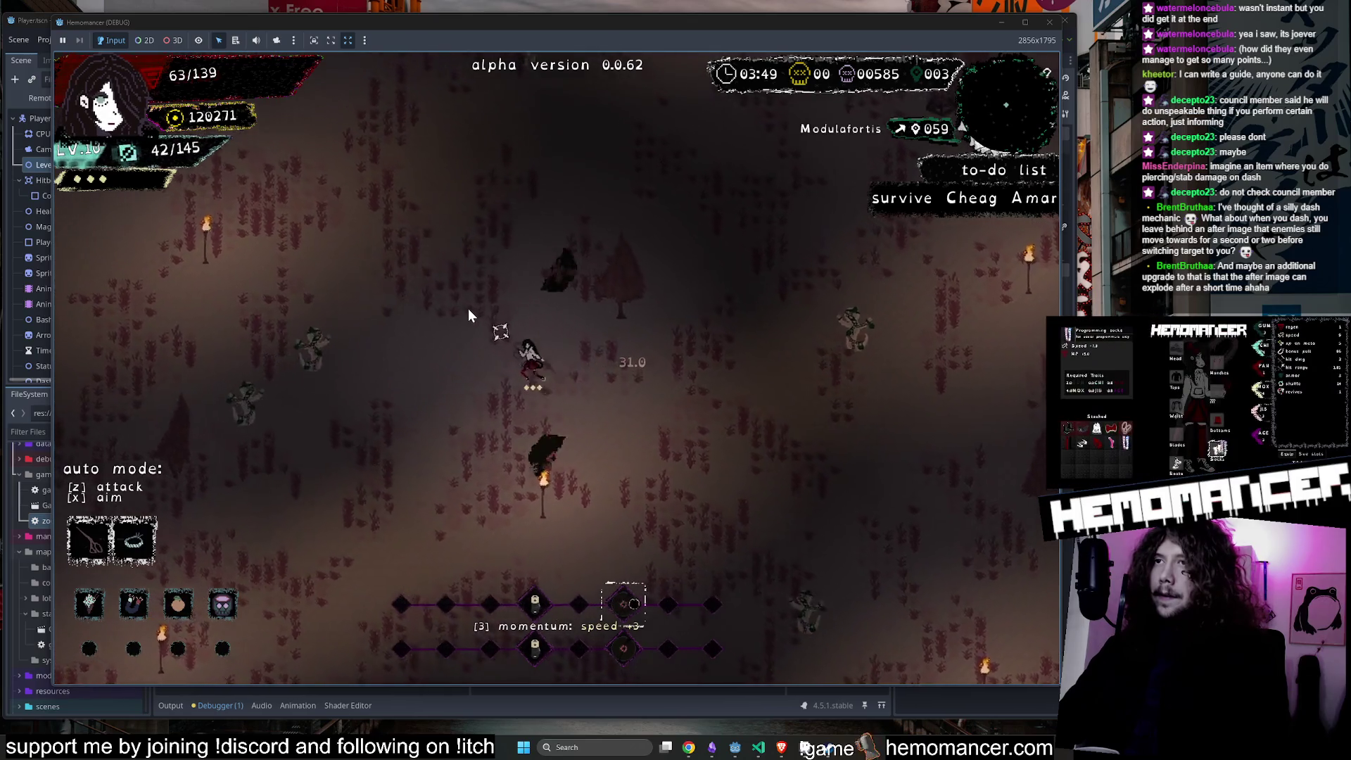
{"action": "key", "text": "s"}
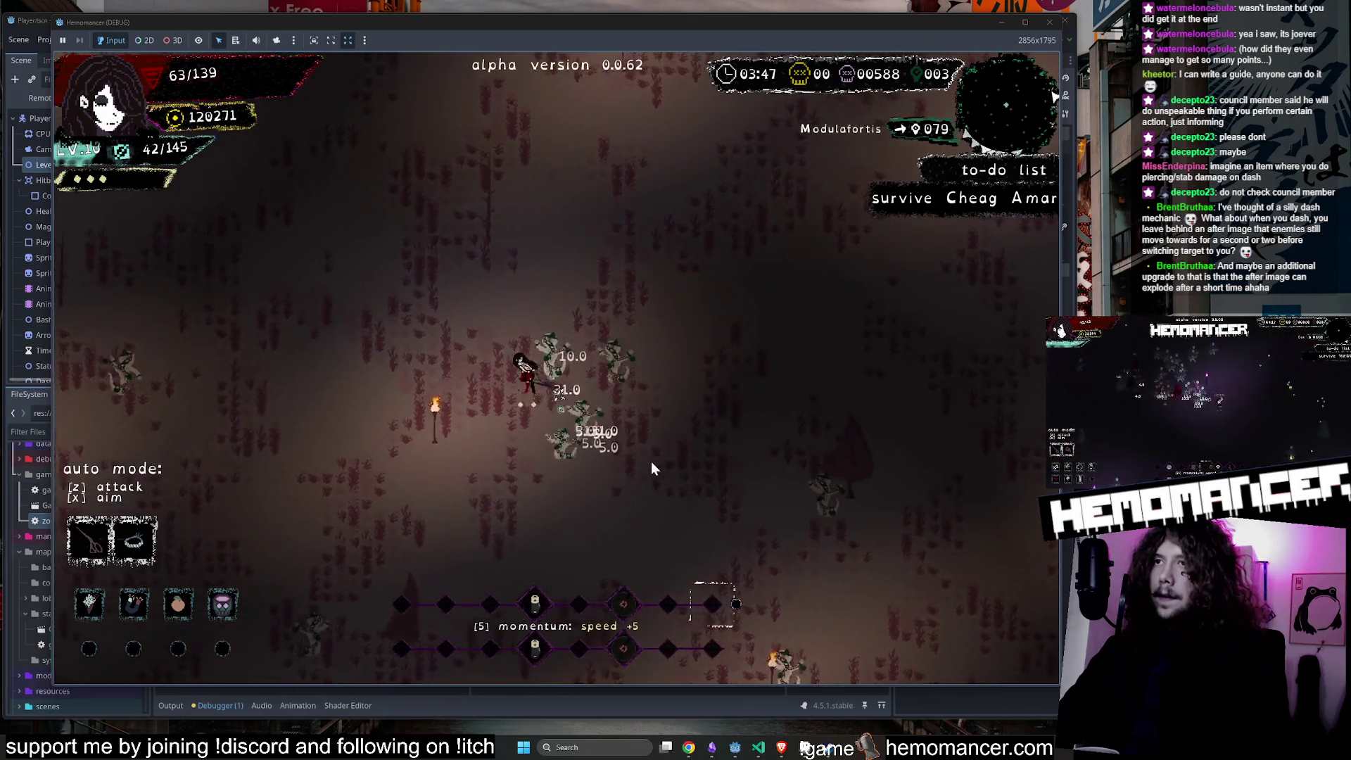
{"action": "key", "text": "a"}
{"action": "key", "text": "w"}
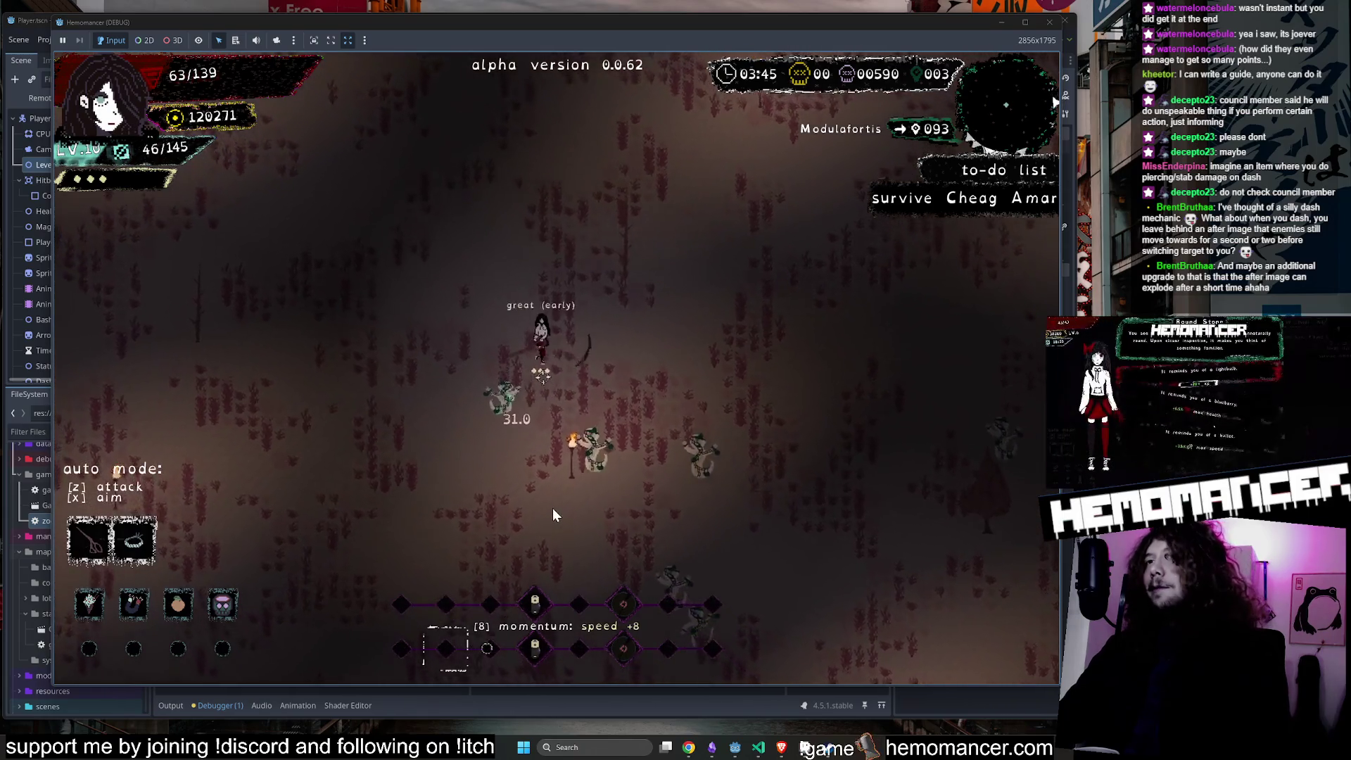
{"action": "key", "text": "a"}
{"action": "key", "text": "w"}
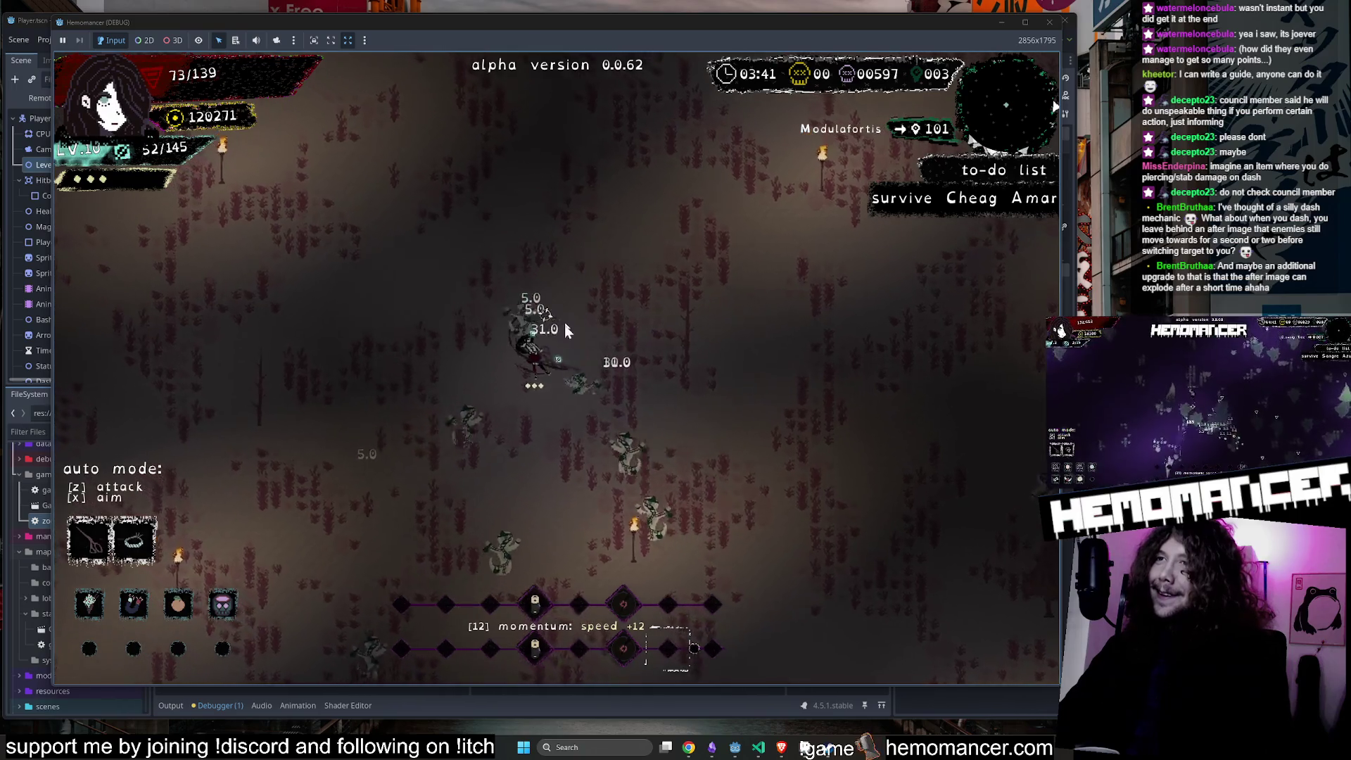
Push up-right through the enemies and north past the pillar, then veer left.
{"action": "key", "text": "d"}
{"action": "key", "text": "w"}
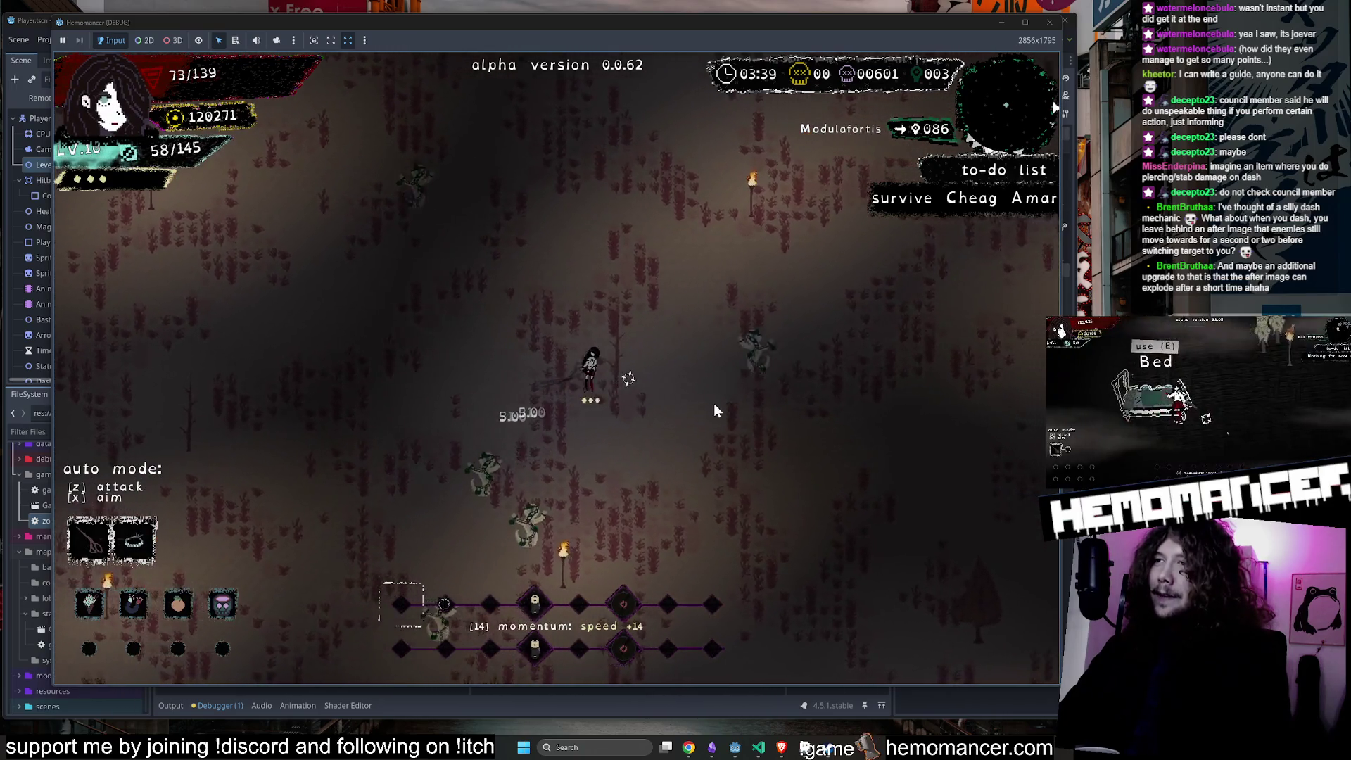
{"action": "key", "text": "w"}
{"action": "key", "text": "d"}
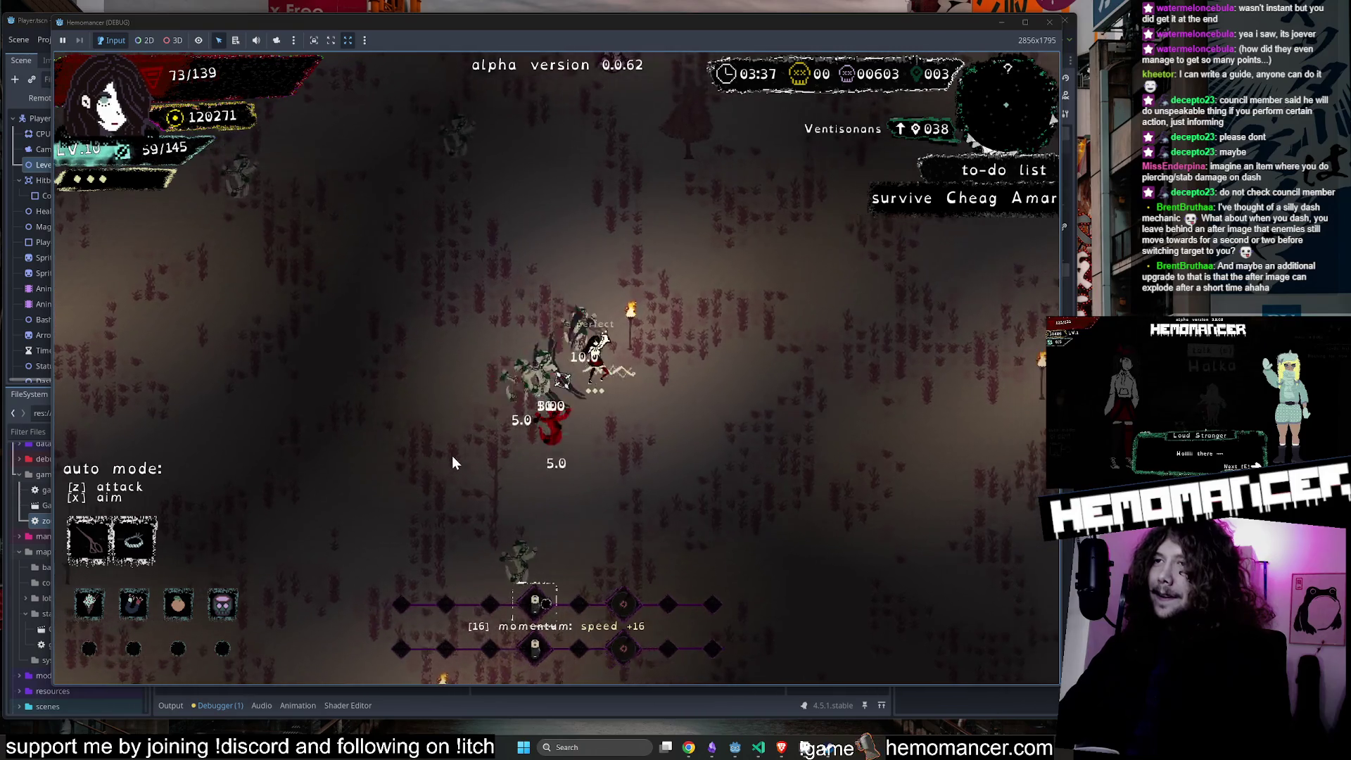
{"action": "key", "text": "w"}
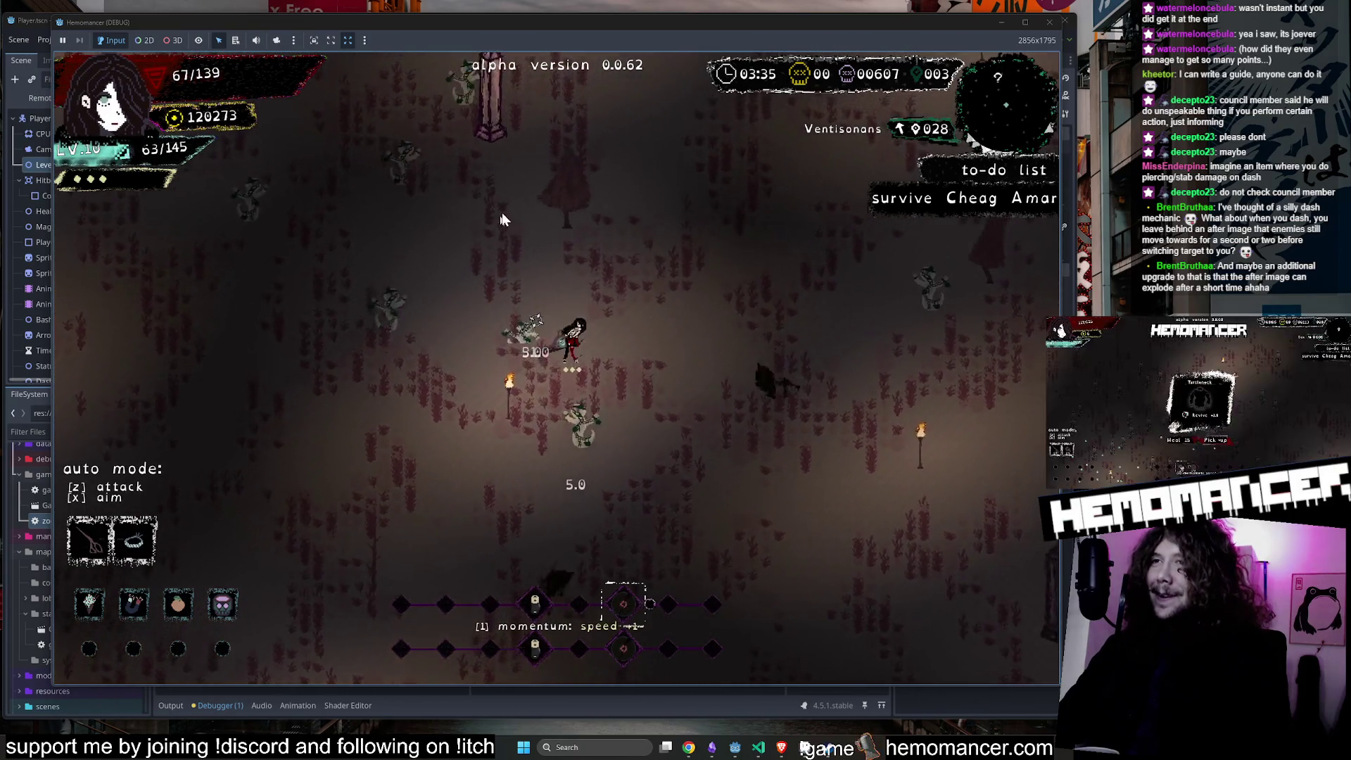
{"action": "key", "text": "w"}
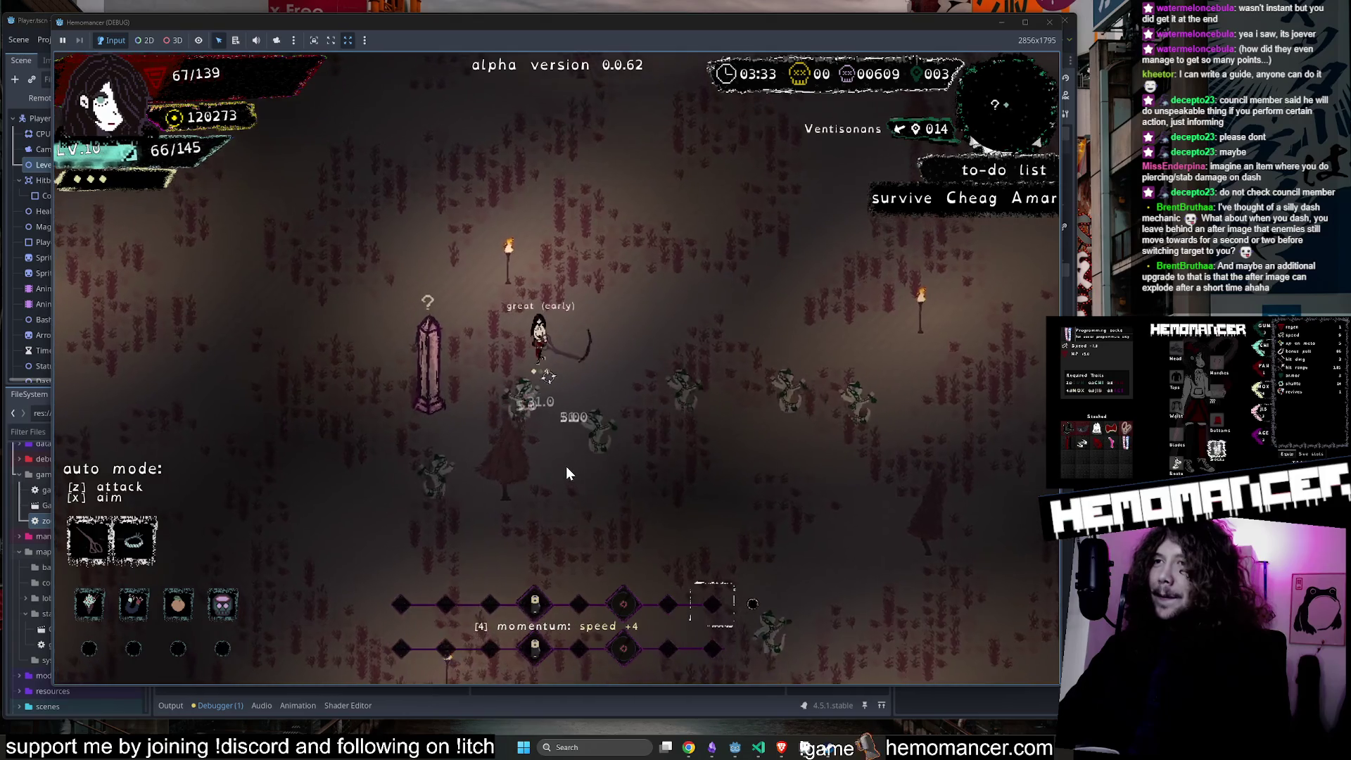
{"action": "key", "text": "w"}
{"action": "key", "text": "a"}
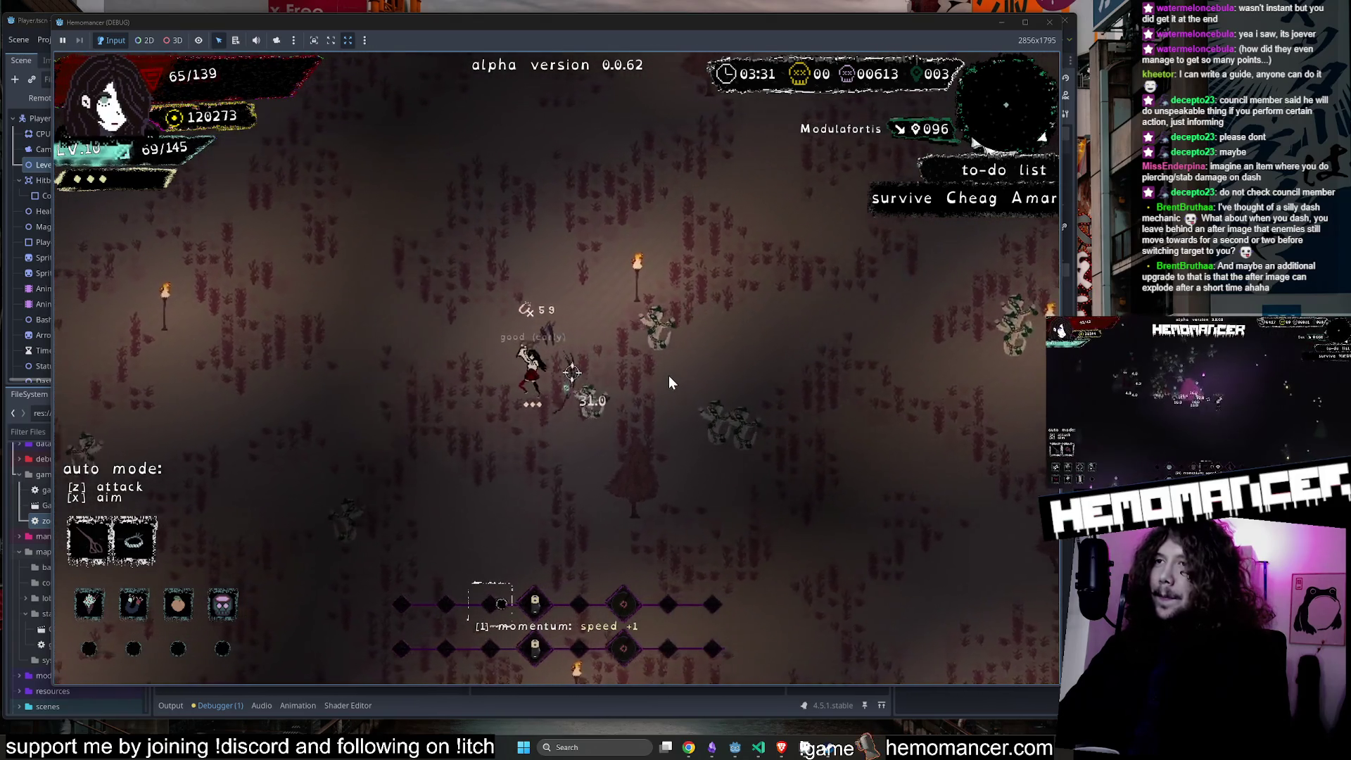
{"action": "key", "text": "a"}
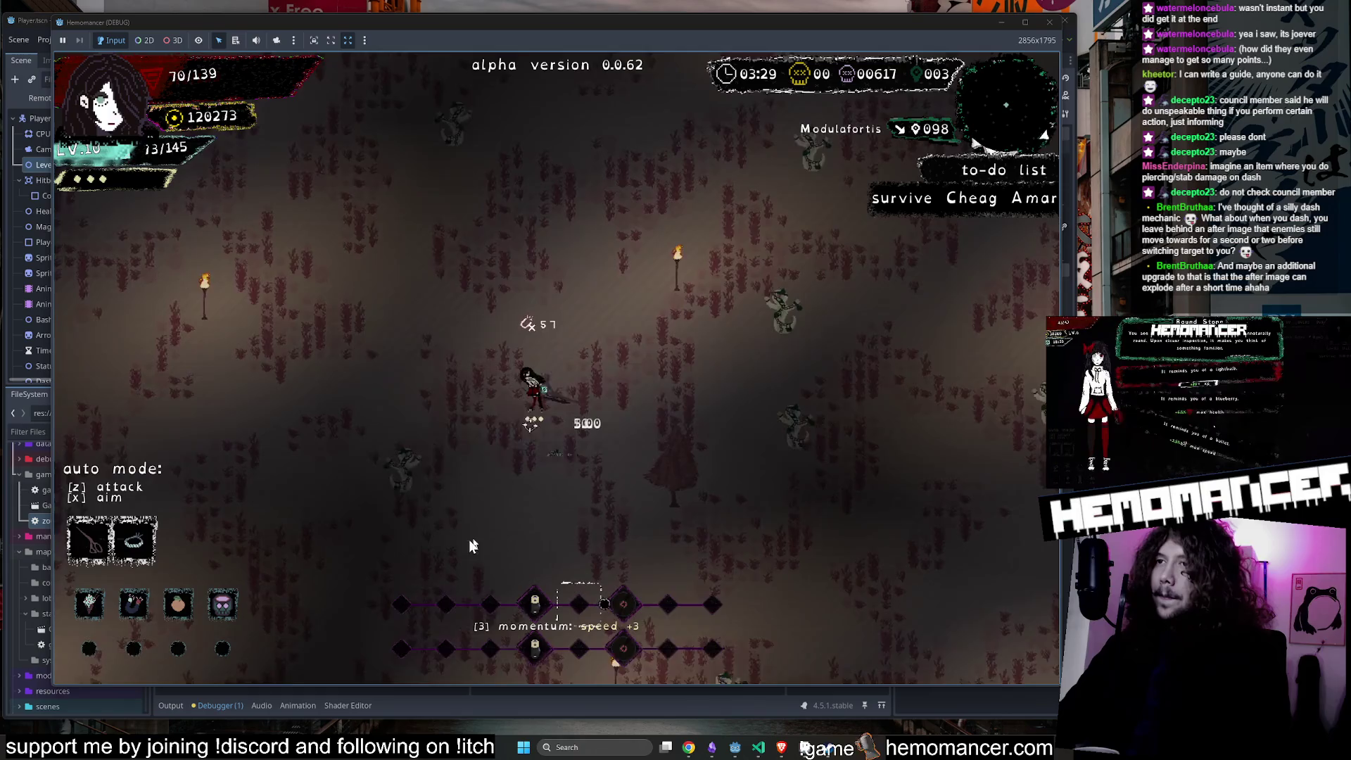
Move up-left and up-right through the dark red forest, slashing enemies and dashing left.
{"action": "key", "text": "w"}
{"action": "key", "text": "a"}
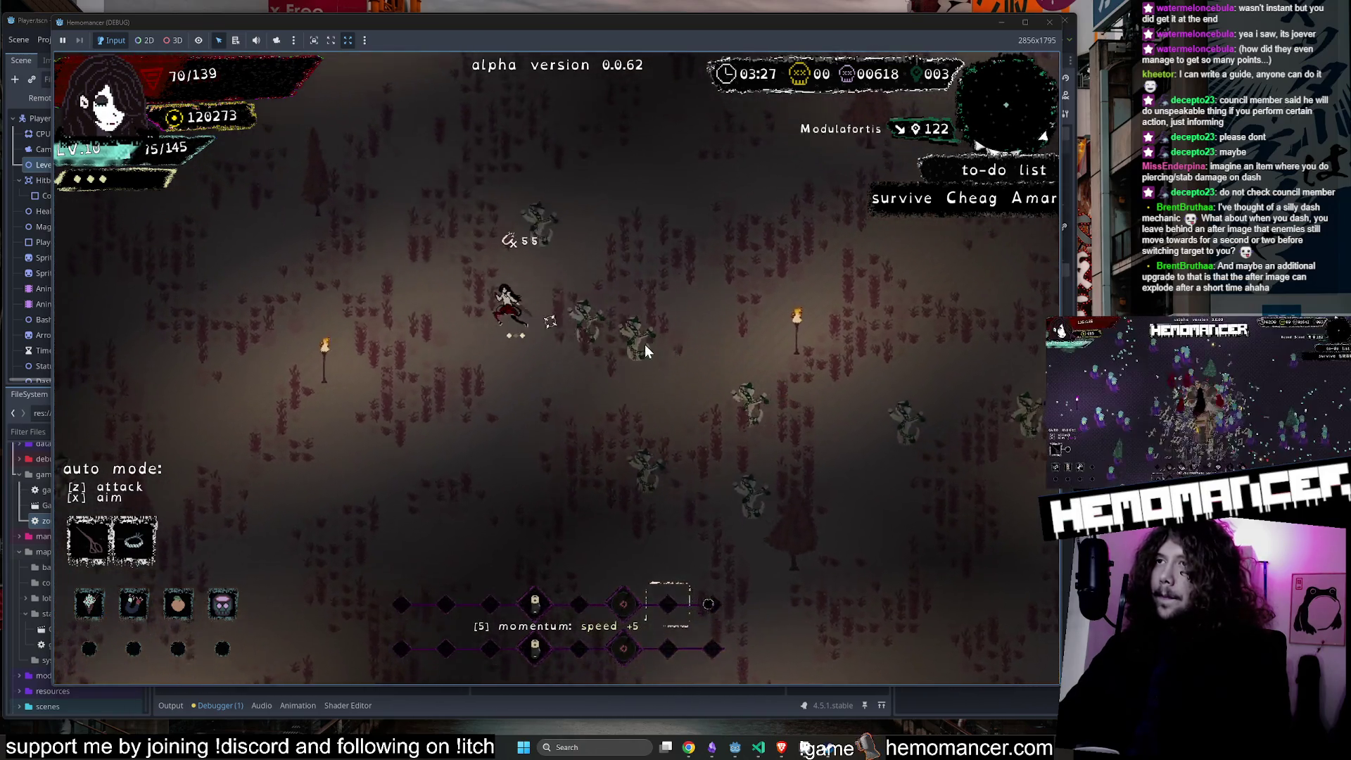
{"action": "key", "text": "a"}
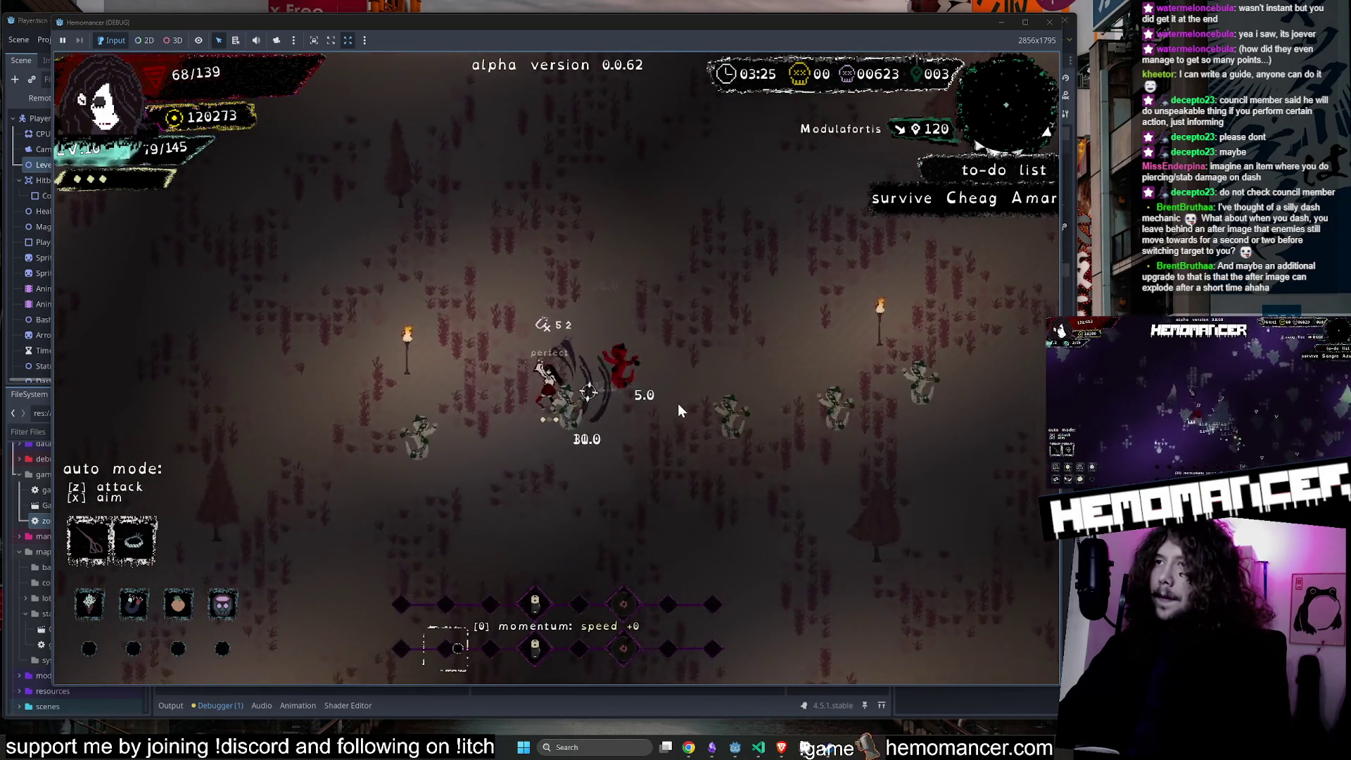
{"action": "key", "text": "w"}
{"action": "key", "text": "d"}
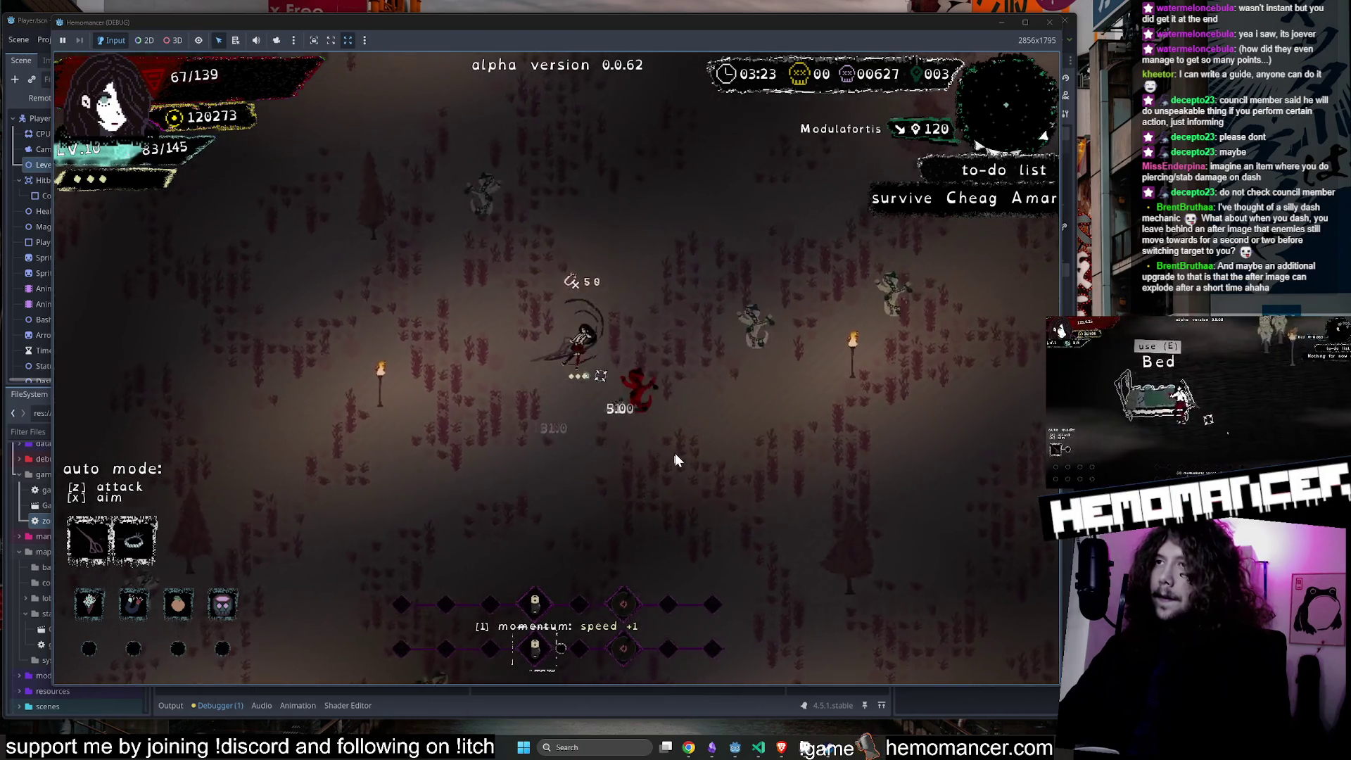
{"action": "key", "text": "w"}
{"action": "key", "text": "d"}
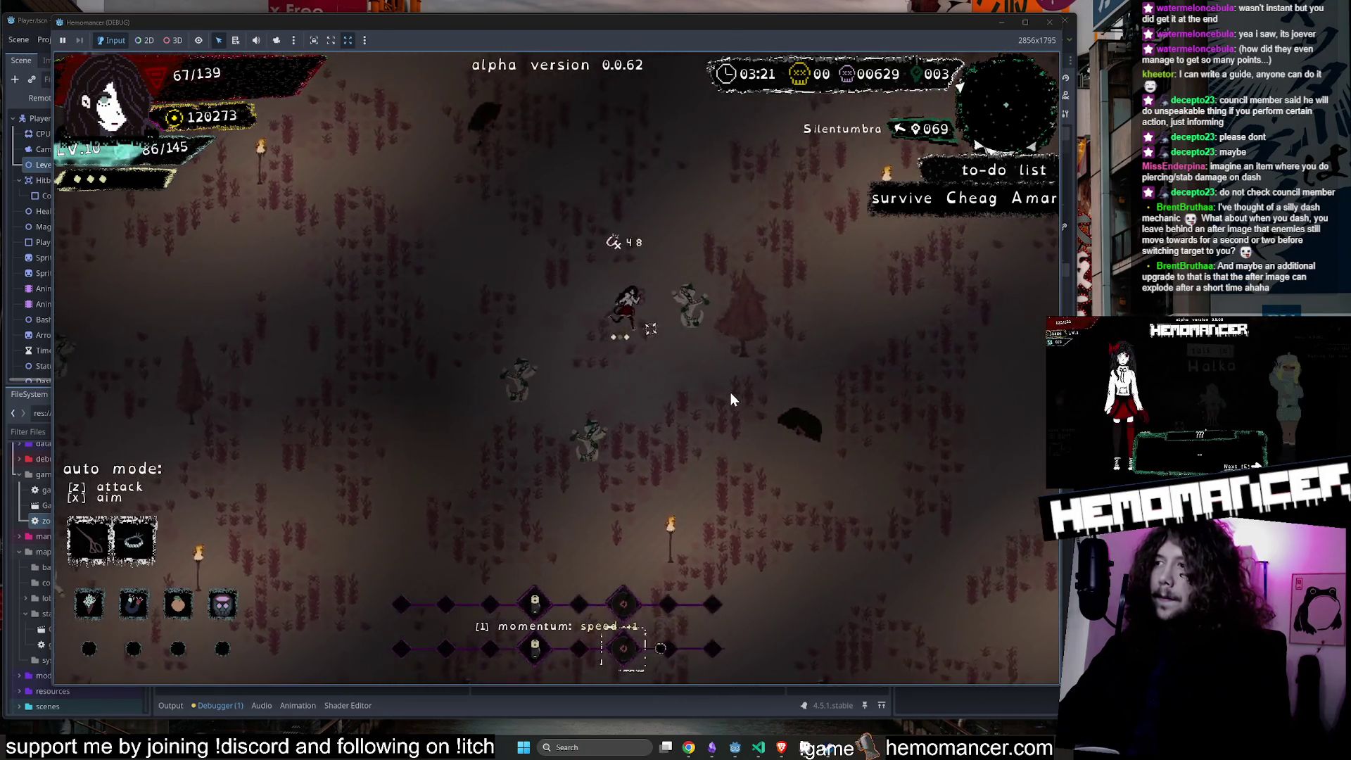
{"action": "key", "text": "a"}
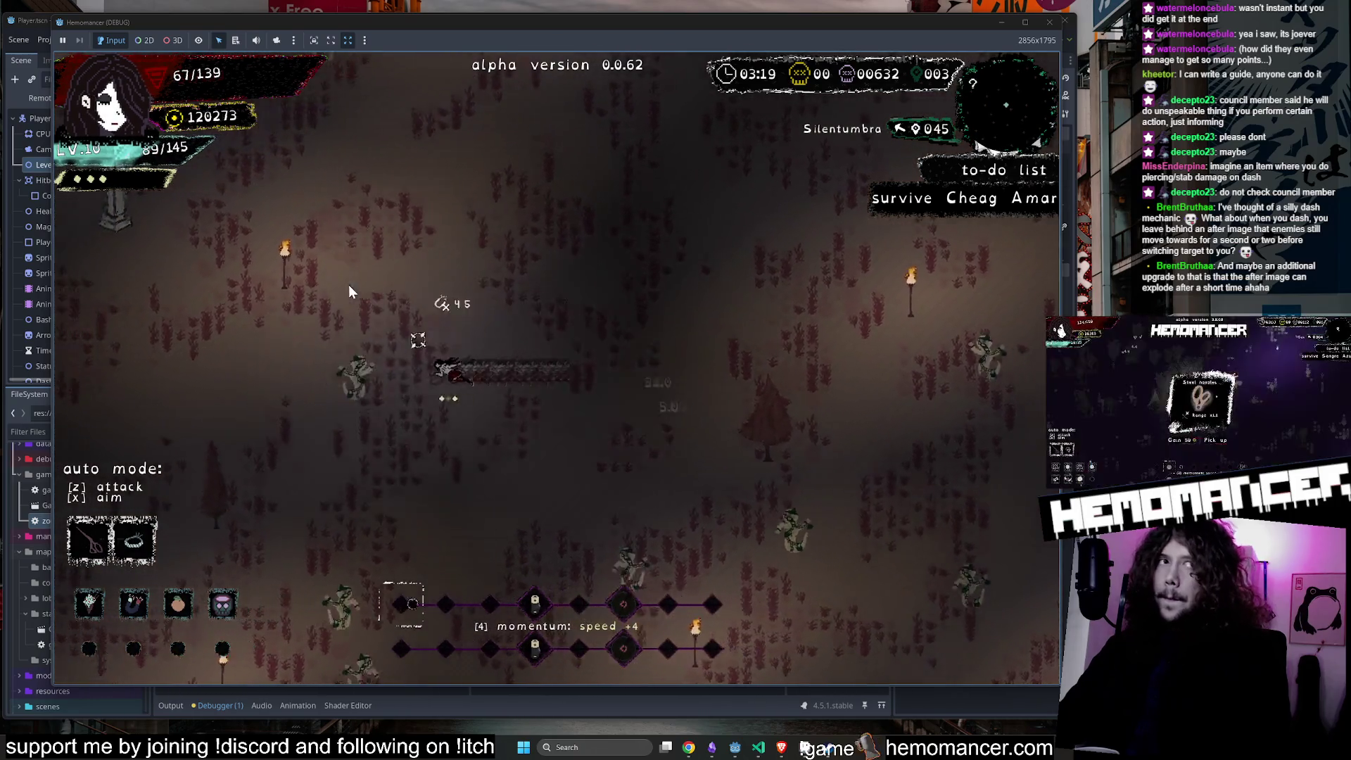
Approach the obelisk and circle around it while fighting through the horde.
{"action": "key", "text": "a"}
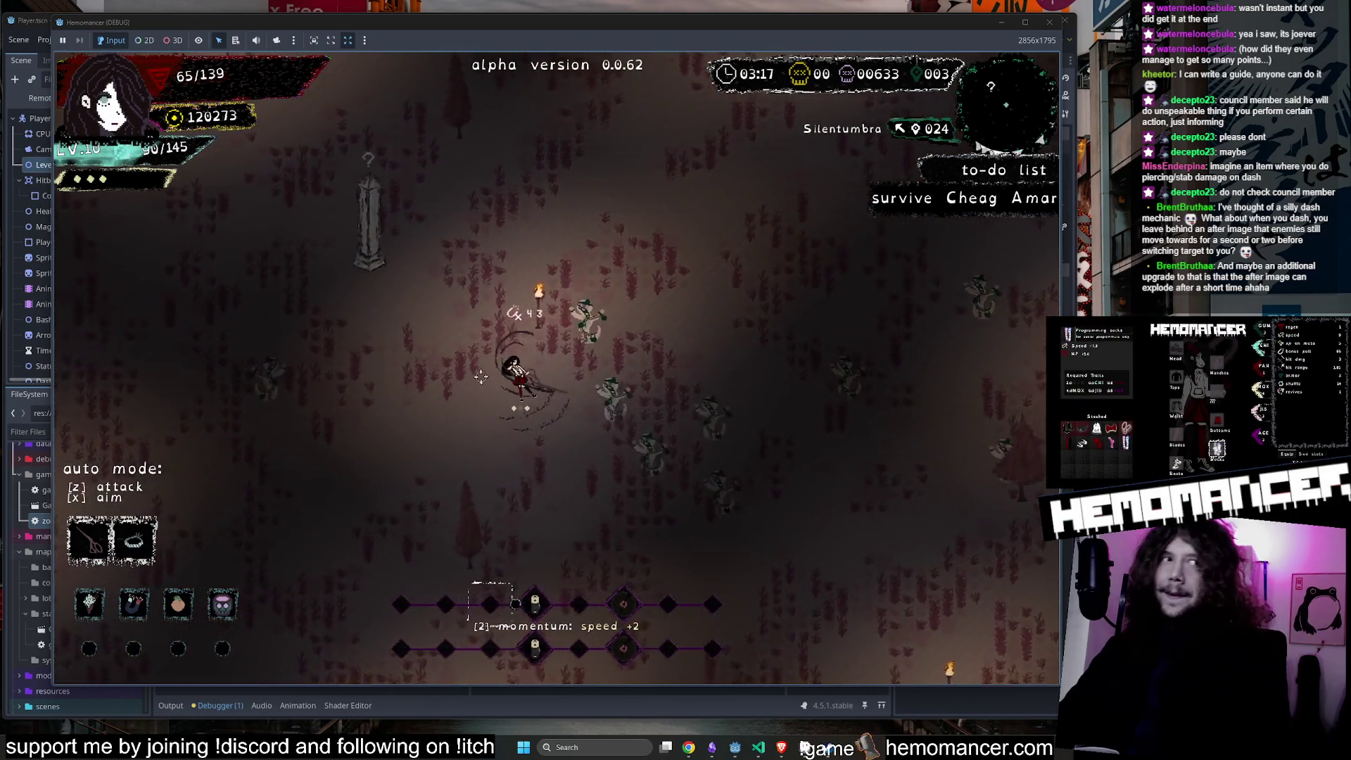
{"action": "key", "text": "a"}
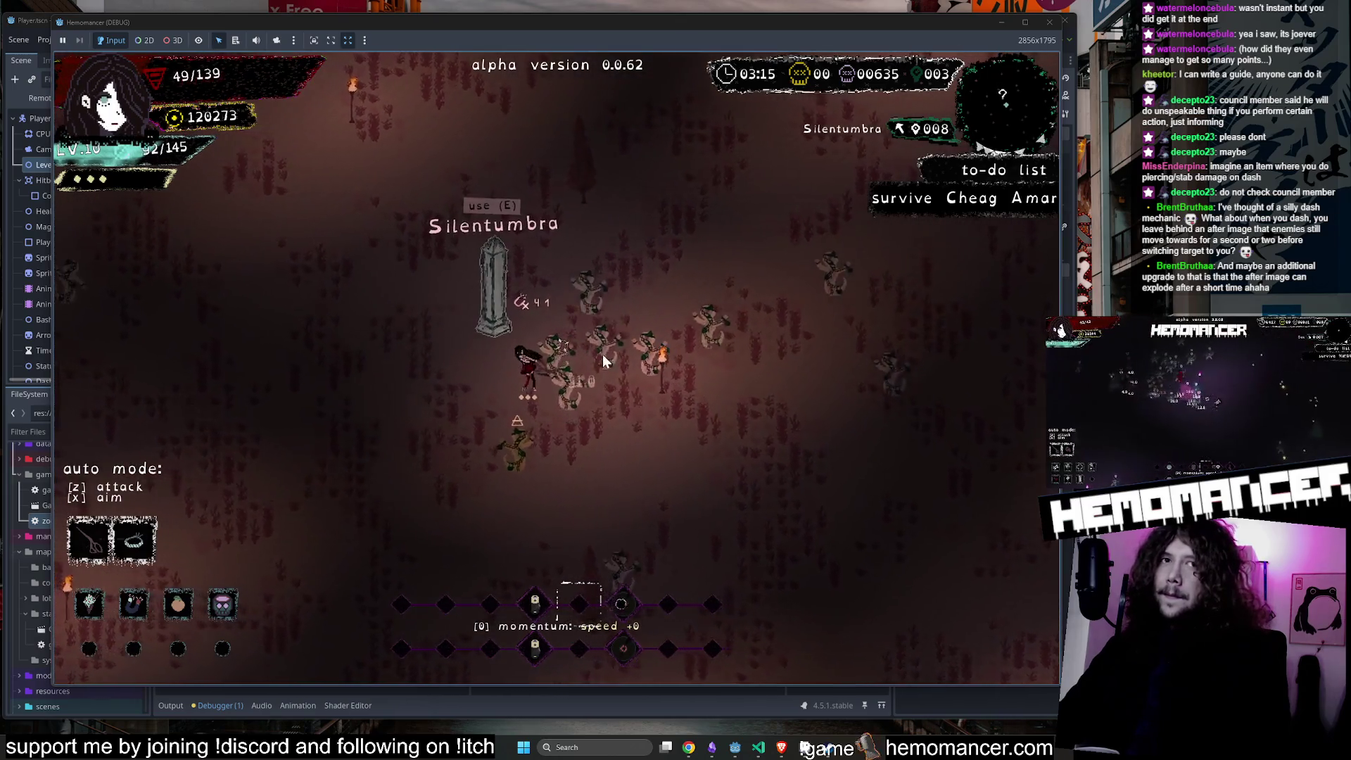
{"action": "key", "text": "a"}
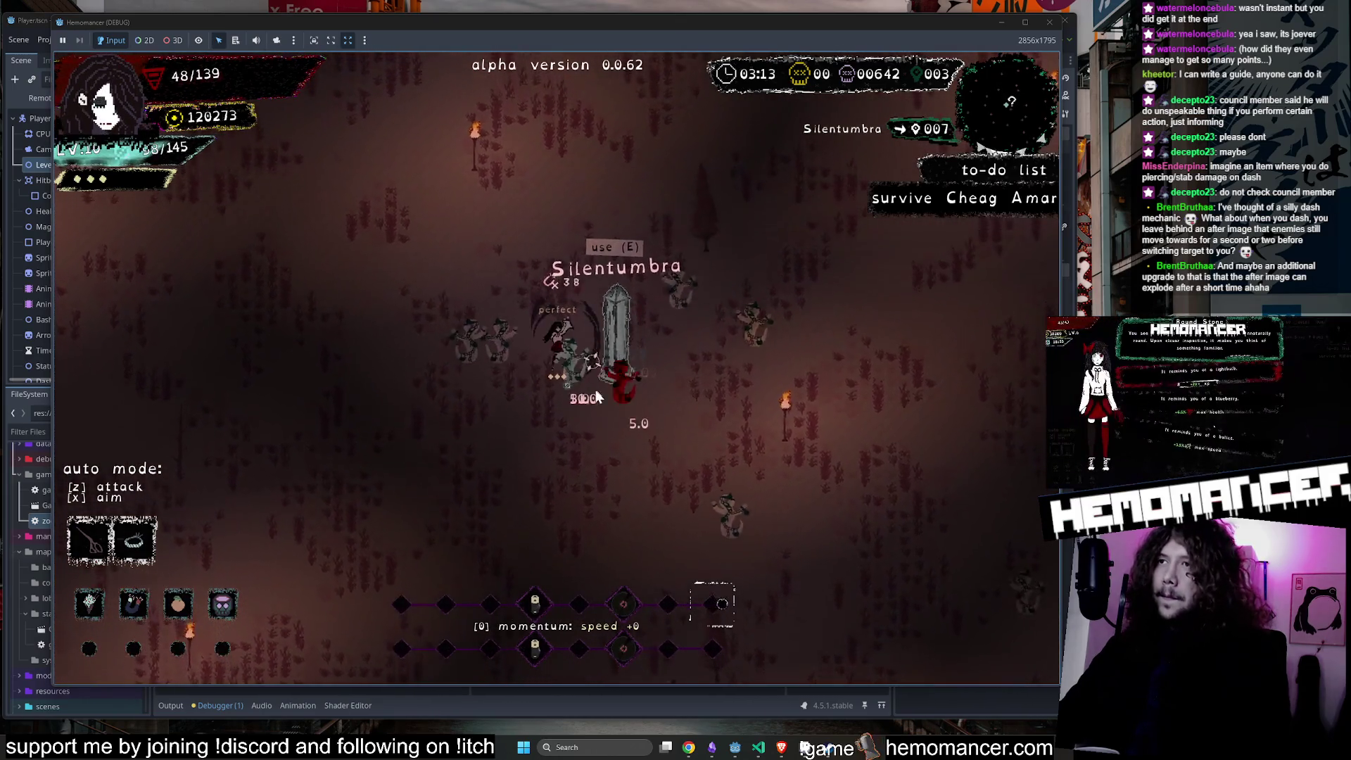
{"action": "key", "text": "w"}
{"action": "key", "text": "w"}
{"action": "key", "text": "a"}
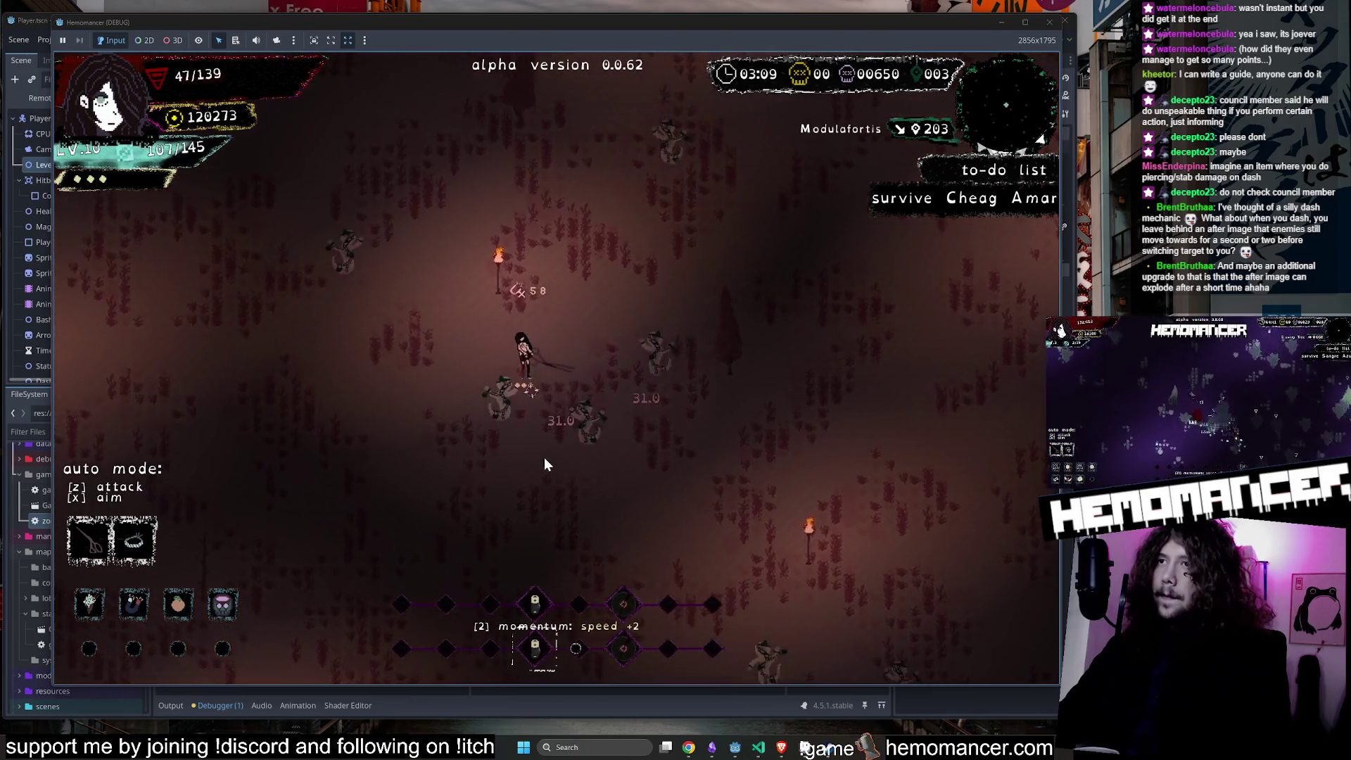
{"action": "key", "text": "a"}
{"action": "key", "text": "s"}
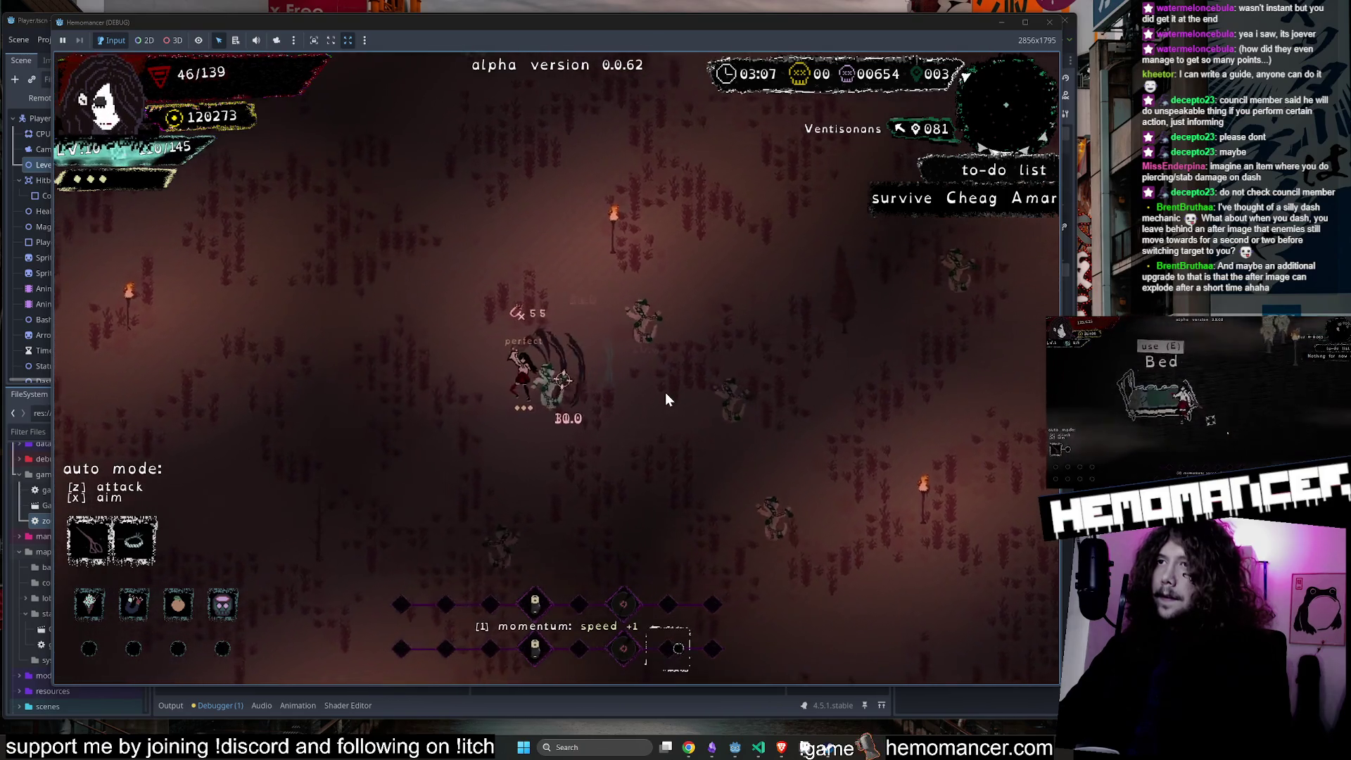
{"action": "key", "text": "w"}
{"action": "key", "text": "a"}
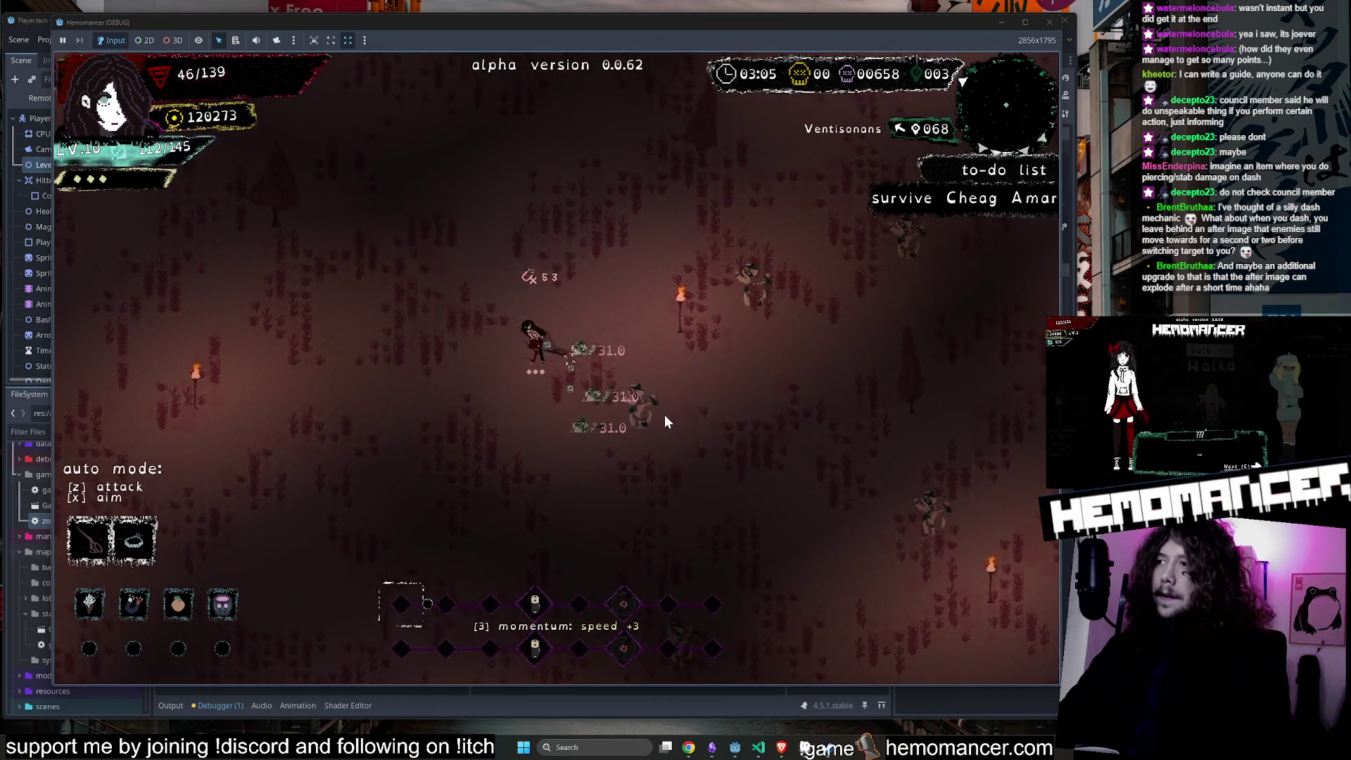
{"action": "key", "text": "w"}
{"action": "key", "text": "w"}
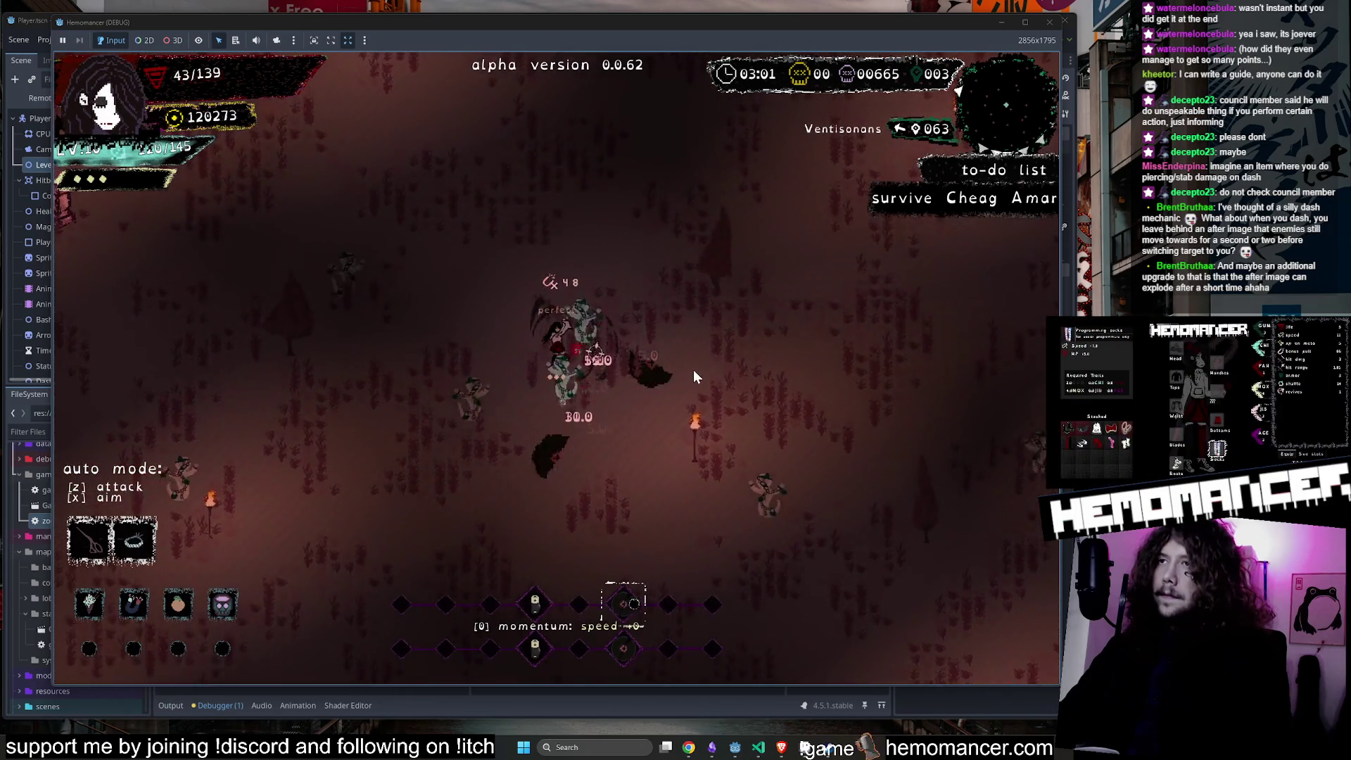
Dodge up-left and run across the forest away from enemies until level 11 triggers.
{"action": "key", "text": "w"}
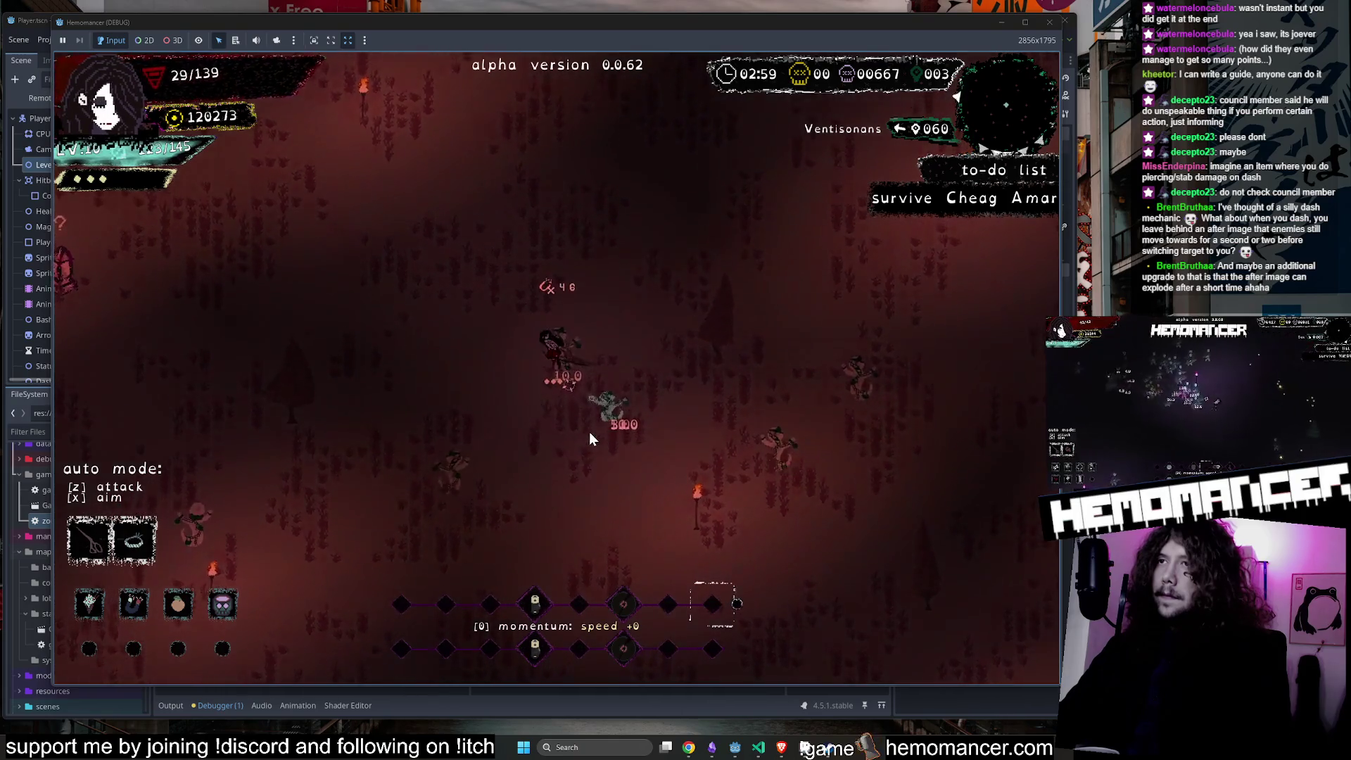
{"action": "key", "text": "w"}
{"action": "key", "text": "a"}
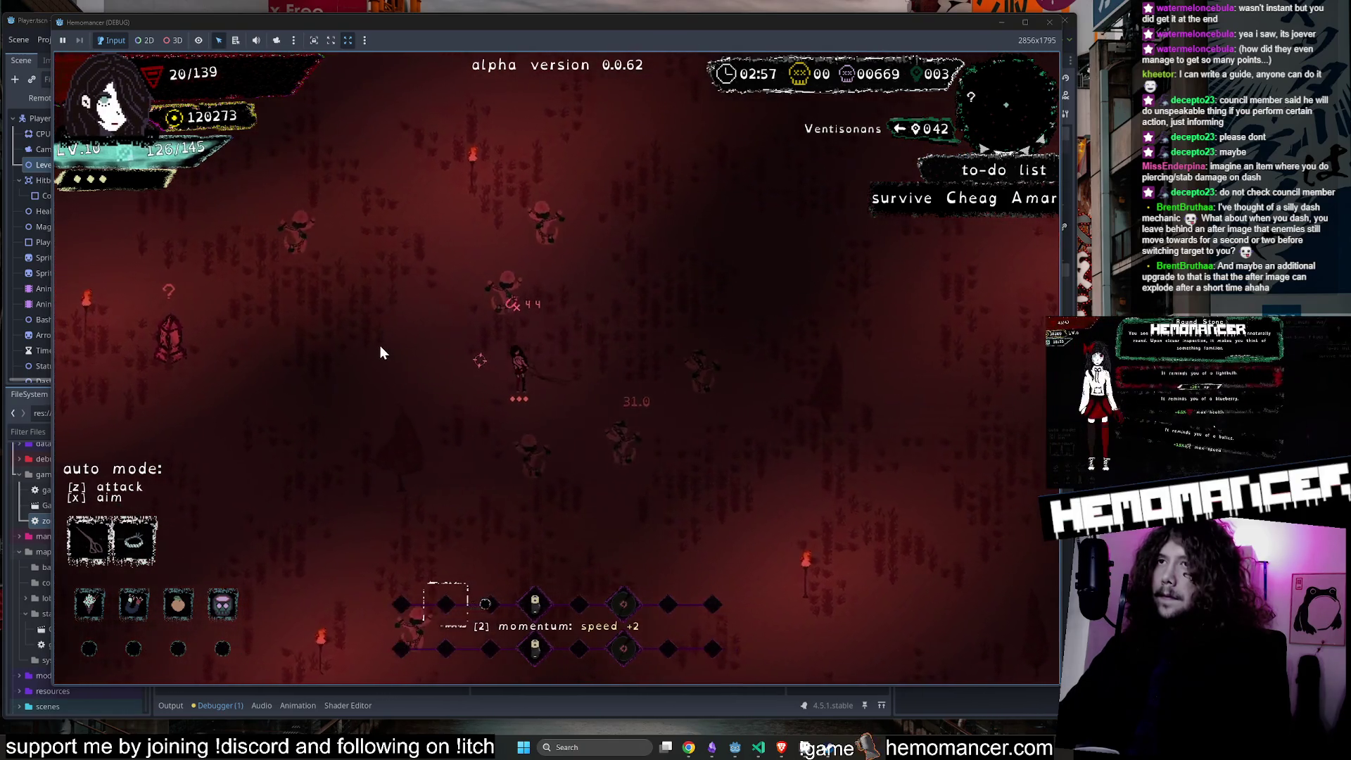
{"action": "key", "text": "a"}
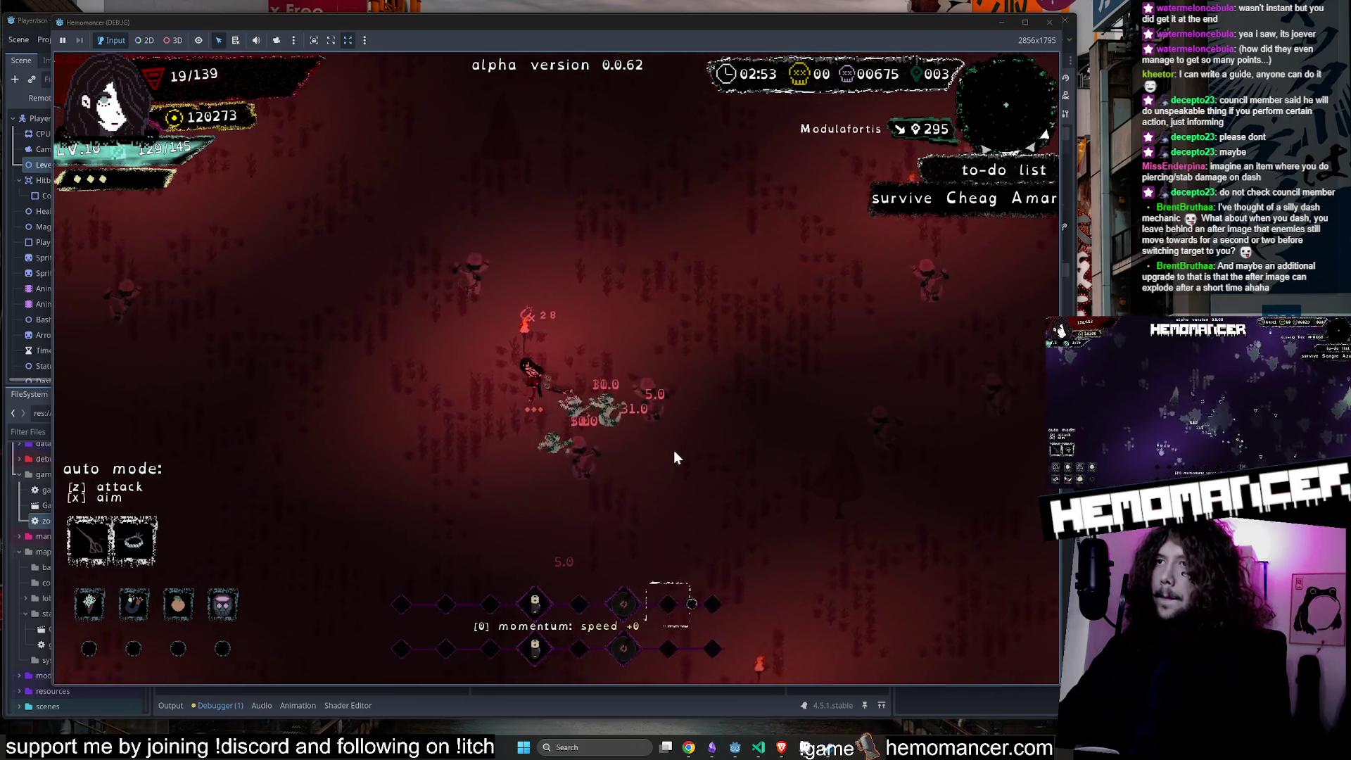
{"action": "key", "text": "a"}
{"action": "key", "text": "s"}
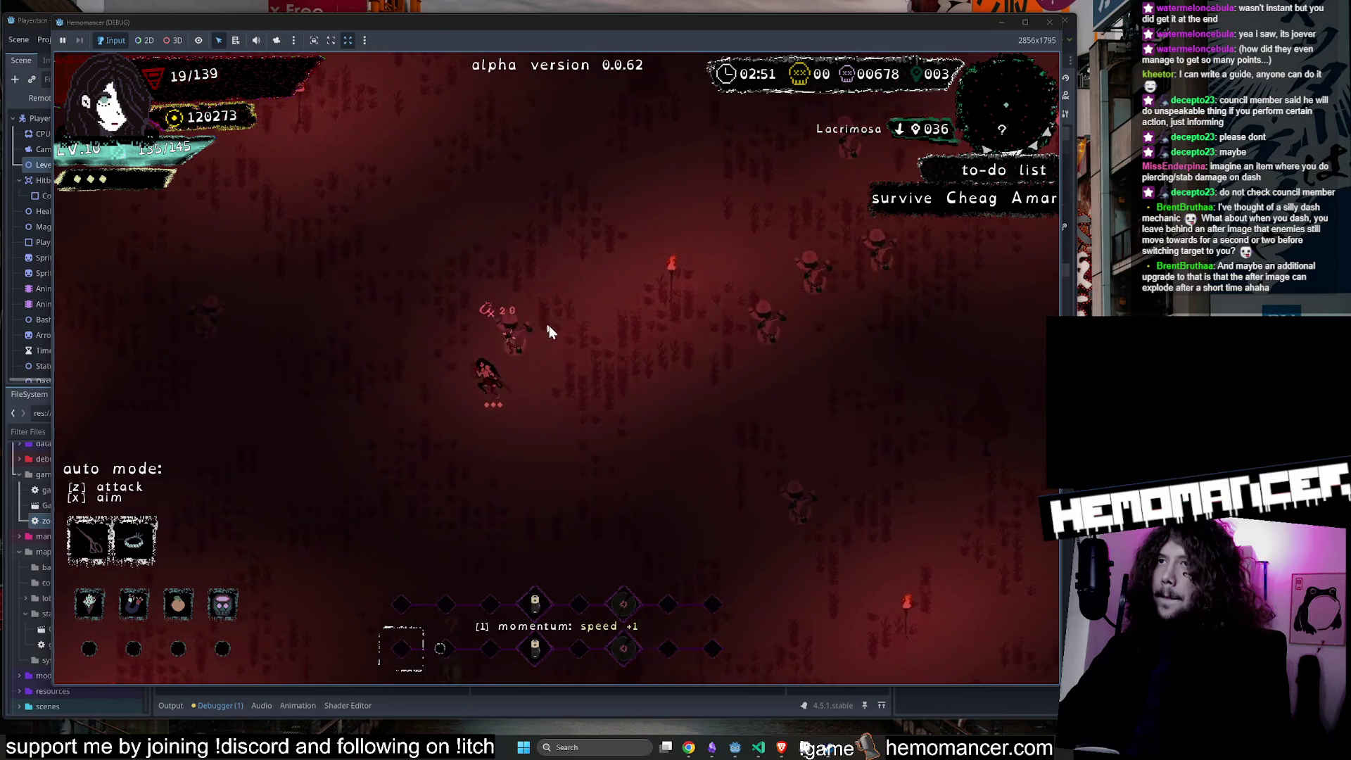
{"action": "key", "text": "a"}
{"action": "key", "text": "w"}
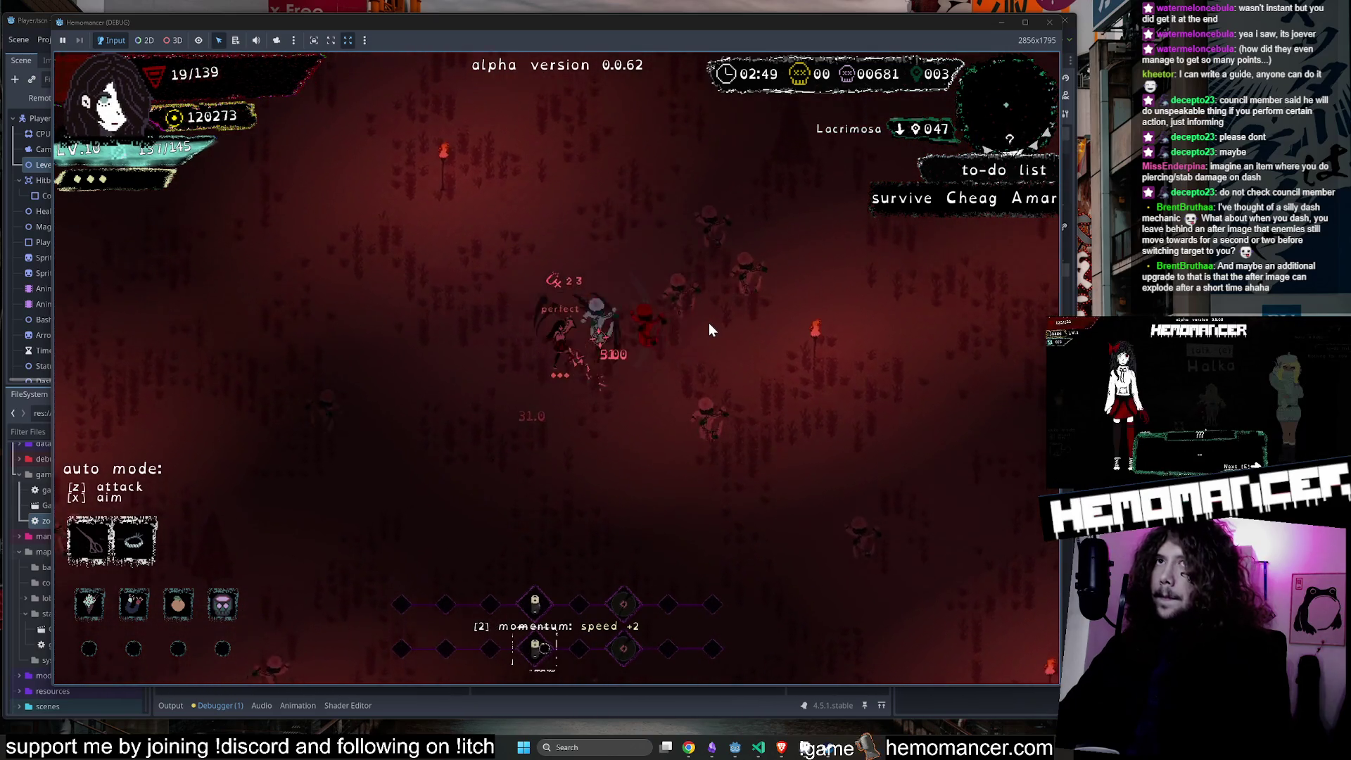
{"action": "key", "text": "w"}
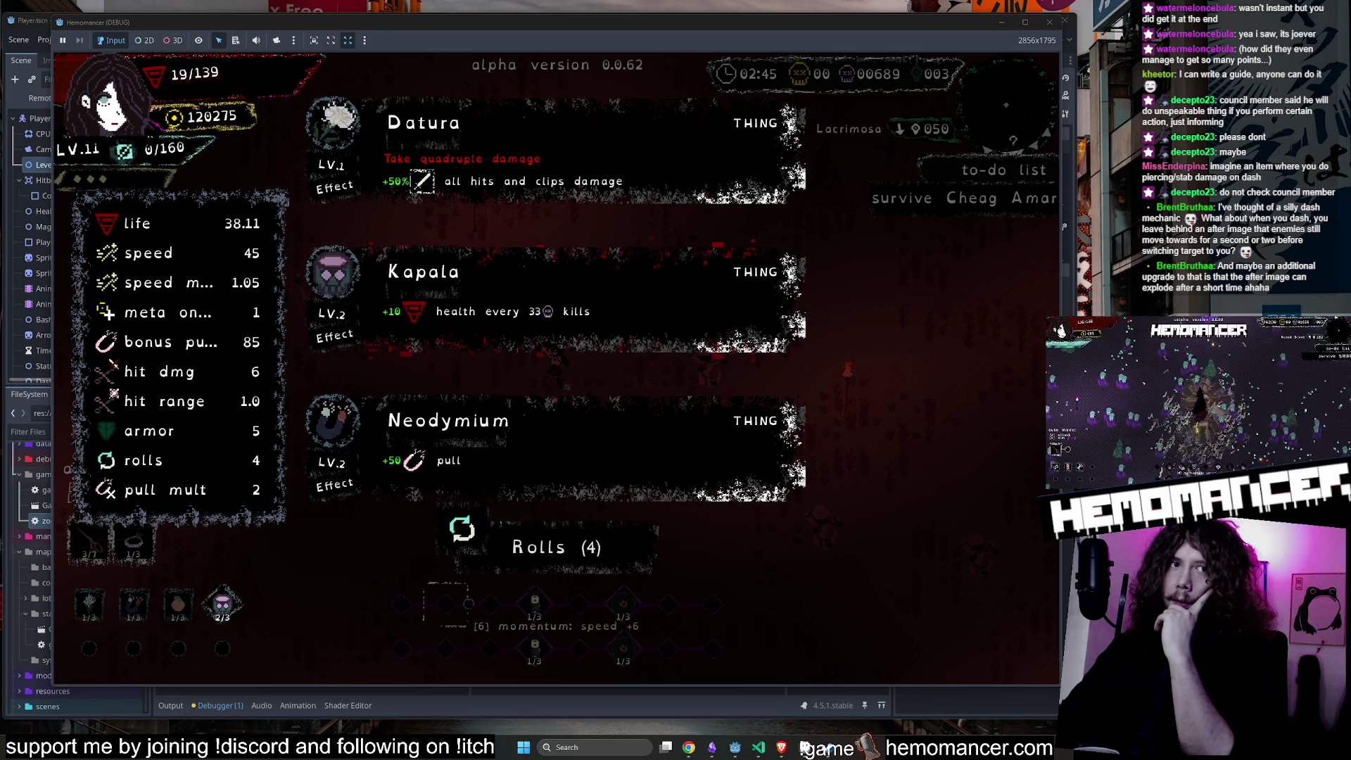
Choose the Kapala upgrade card to heal back to 29 and return to the fight.
{"action": "left_click", "coordinate": [637, 329]}
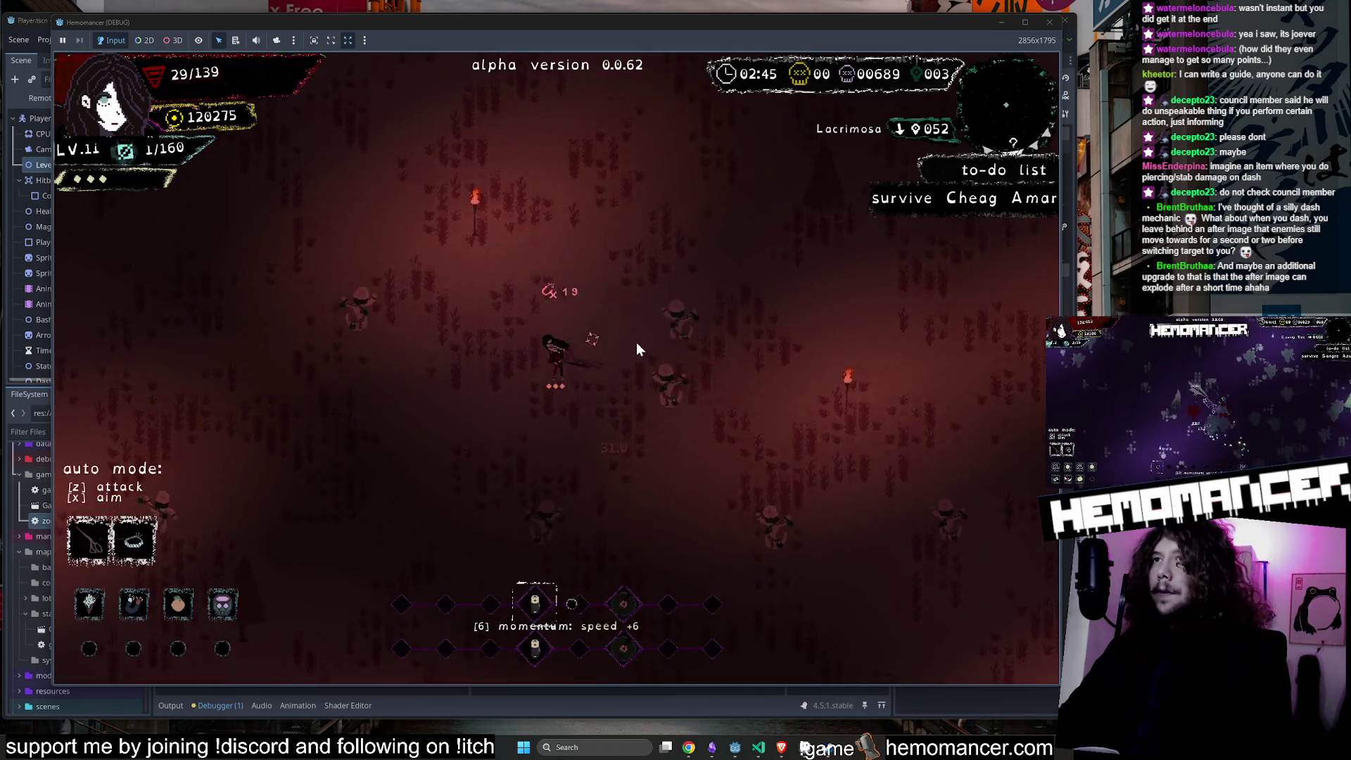
Fight up toward the gravestone, interact with it and claim one of its rewards.
{"action": "key", "text": "w"}
{"action": "key", "text": "d"}
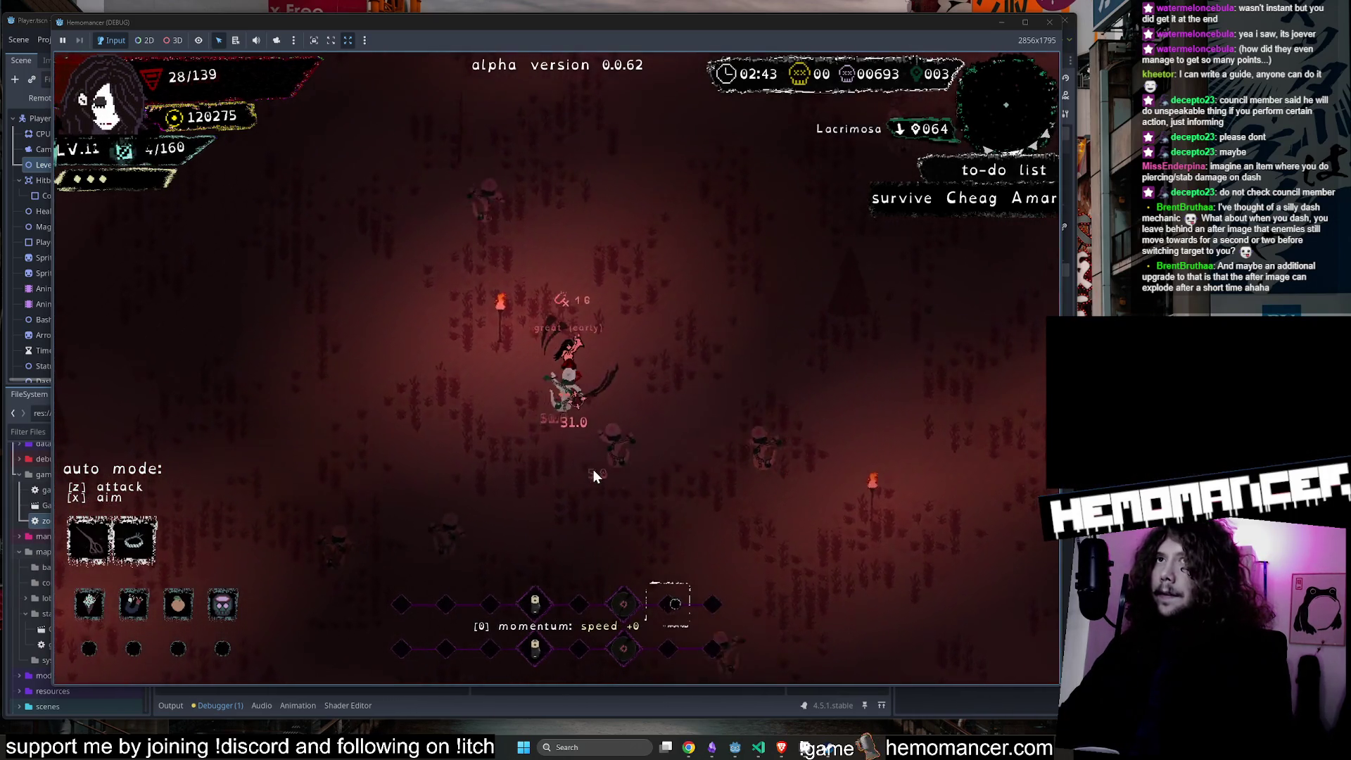
{"action": "key", "text": "w"}
{"action": "key", "text": "a"}
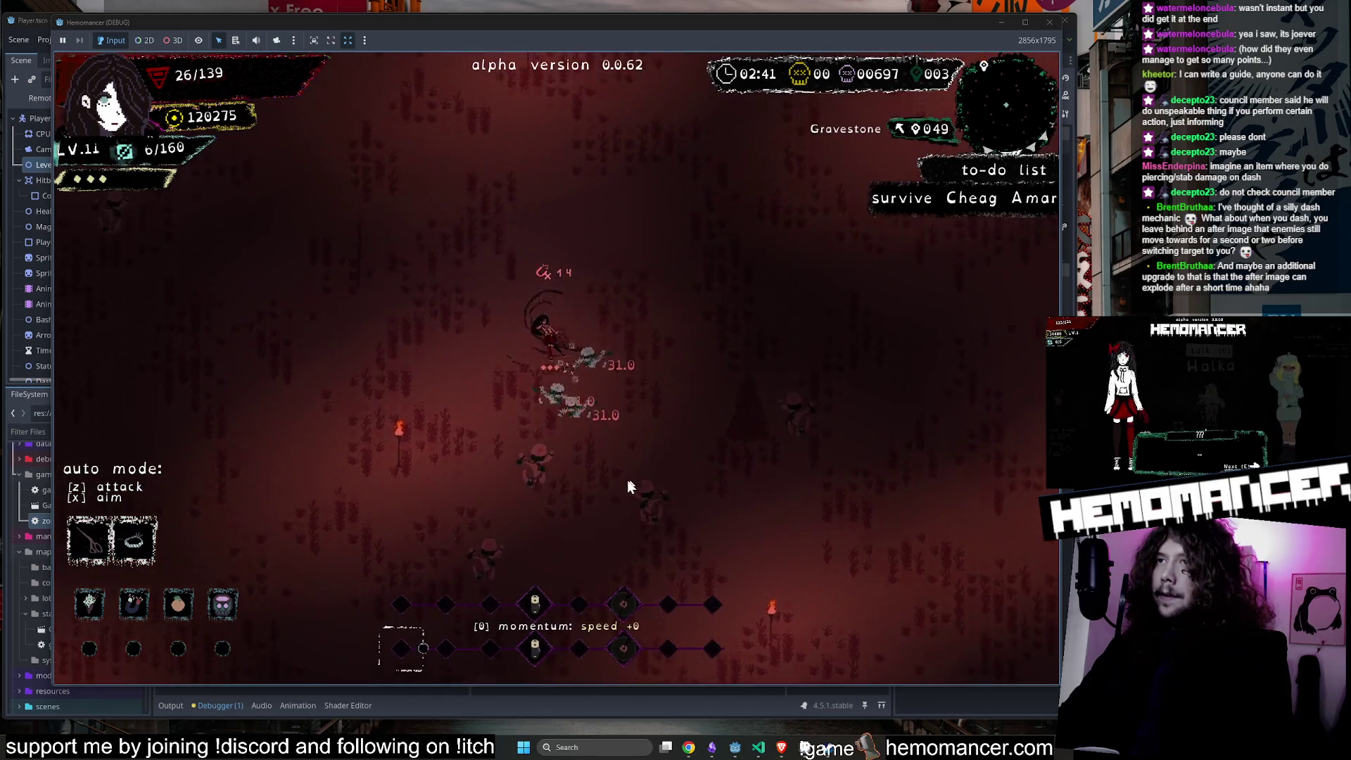
{"action": "key", "text": "w"}
{"action": "key", "text": "d"}
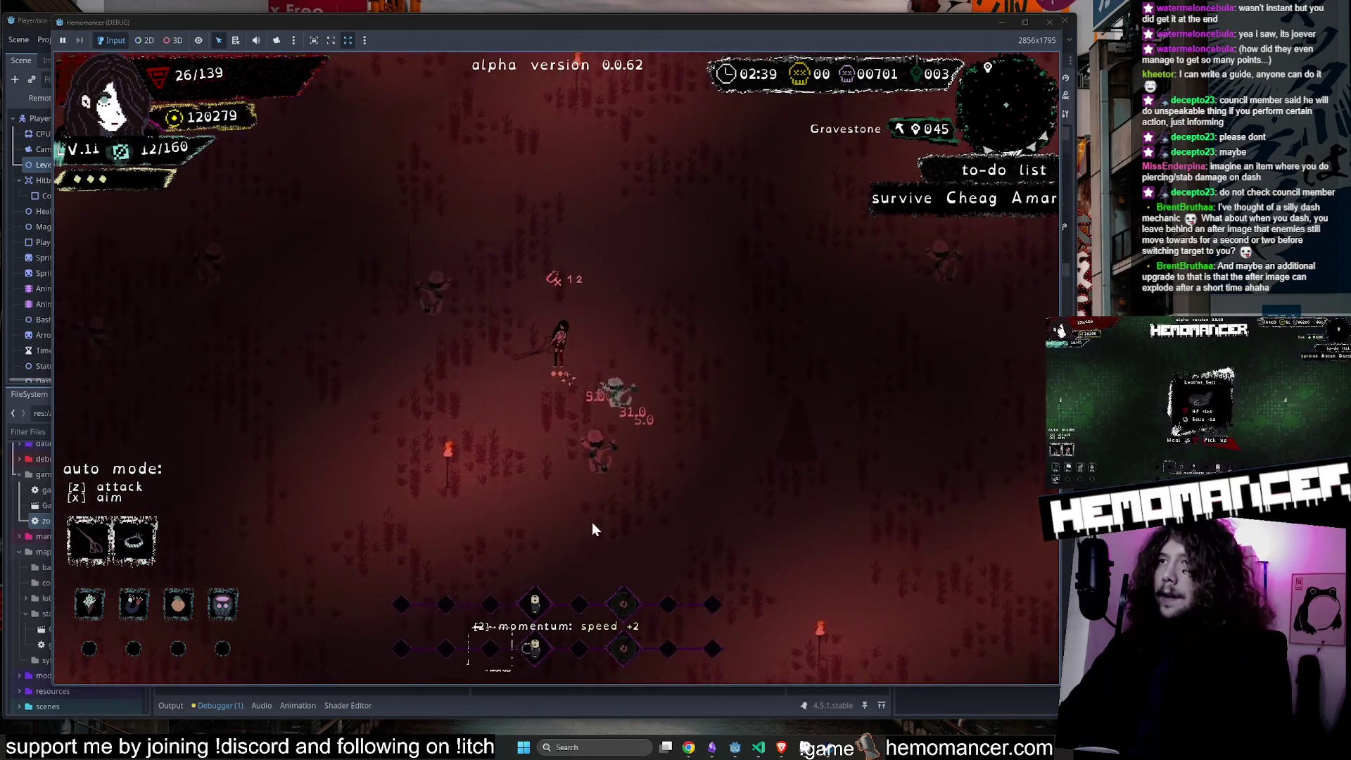
{"action": "key", "text": "w"}
{"action": "key", "text": "d"}
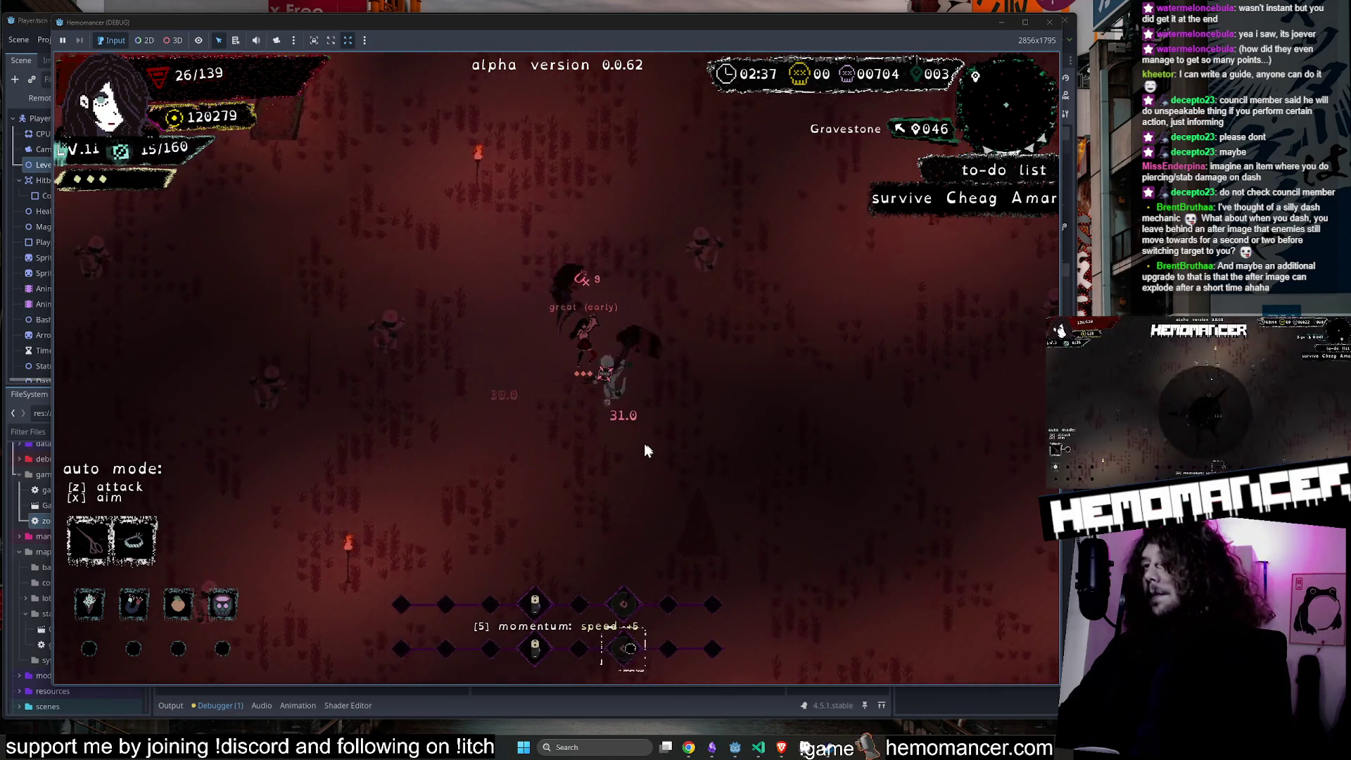
{"action": "key", "text": "w"}
{"action": "key", "text": "a"}
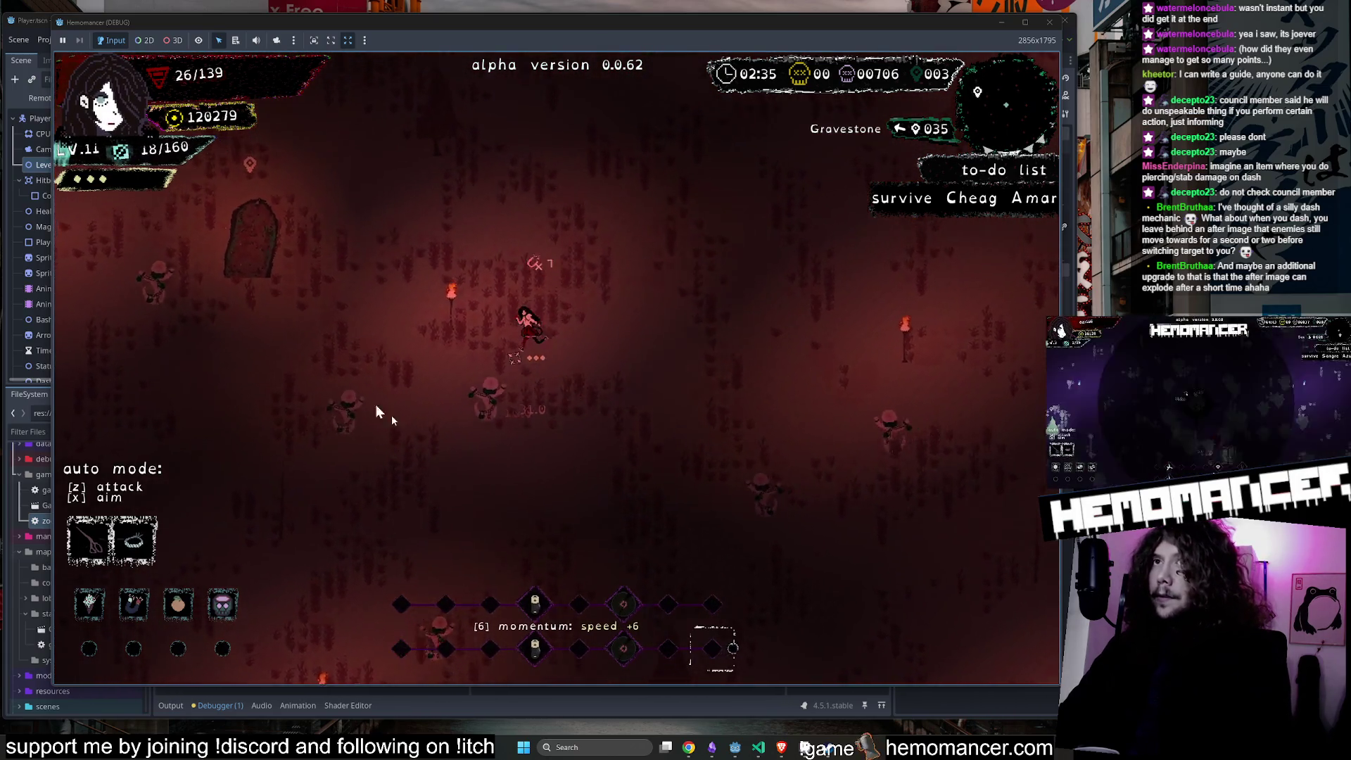
{"action": "key", "text": "s"}
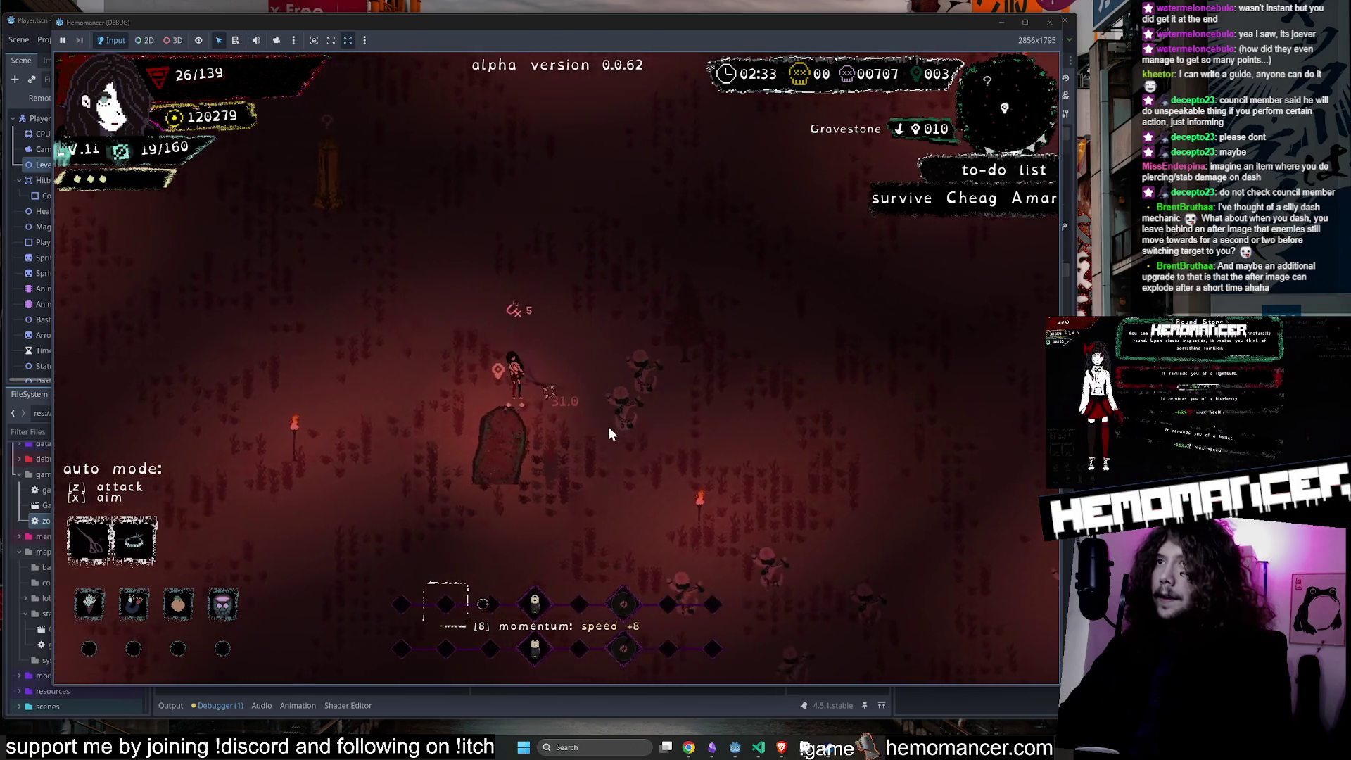
{"action": "left_click", "coordinate": [573, 521]}
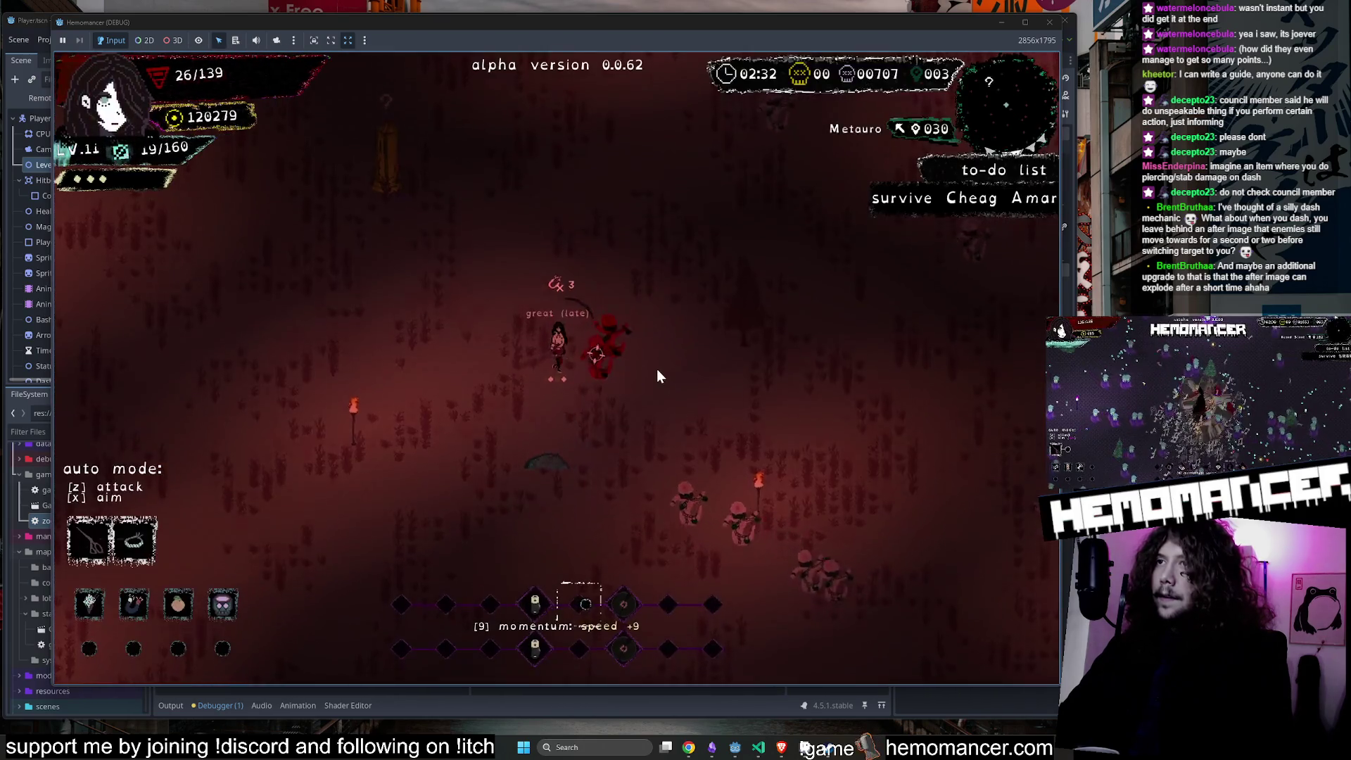
Skirmish back and forth among the enemies near the gravestone.
{"action": "key", "text": "s"}
{"action": "key", "text": "d"}
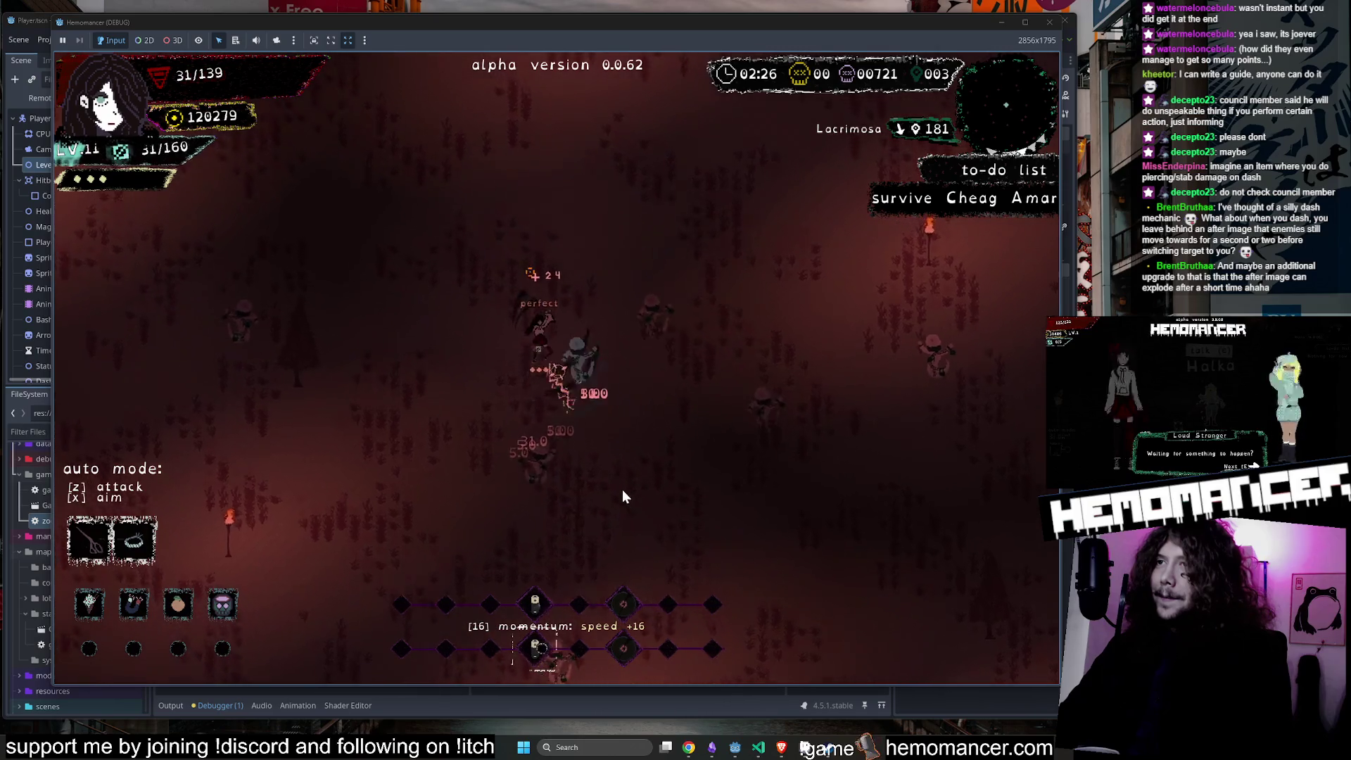
{"action": "key", "text": "w"}
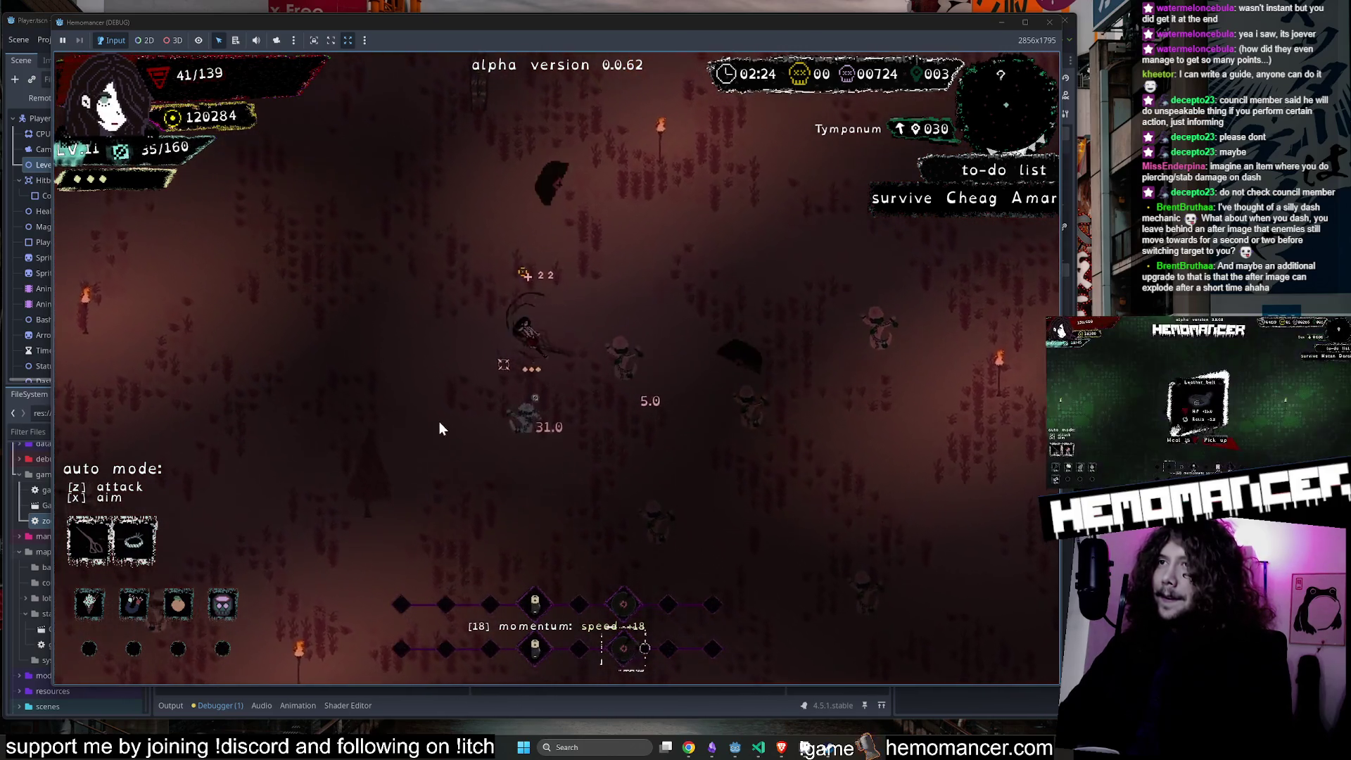
{"action": "key", "text": "a"}
{"action": "key", "text": "d"}
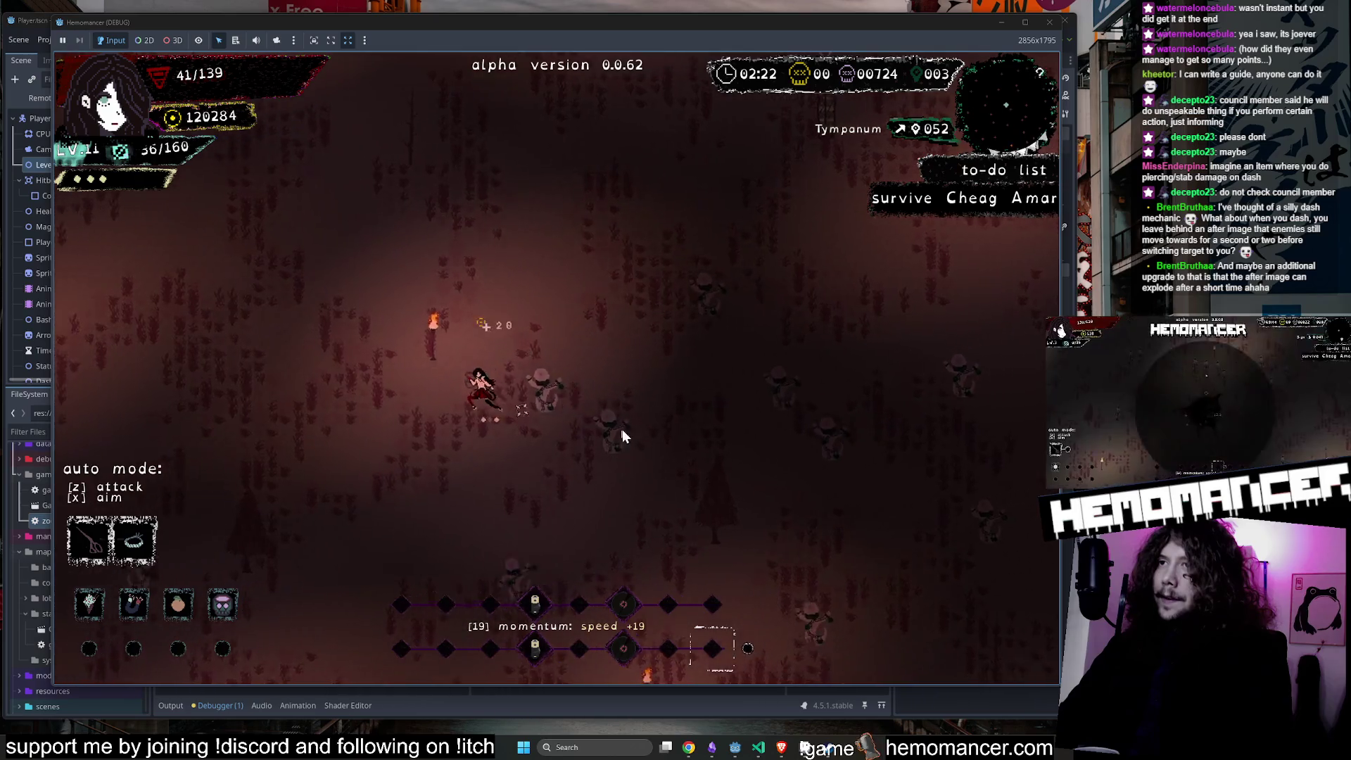
{"action": "key", "text": "a"}
{"action": "key", "text": "s"}
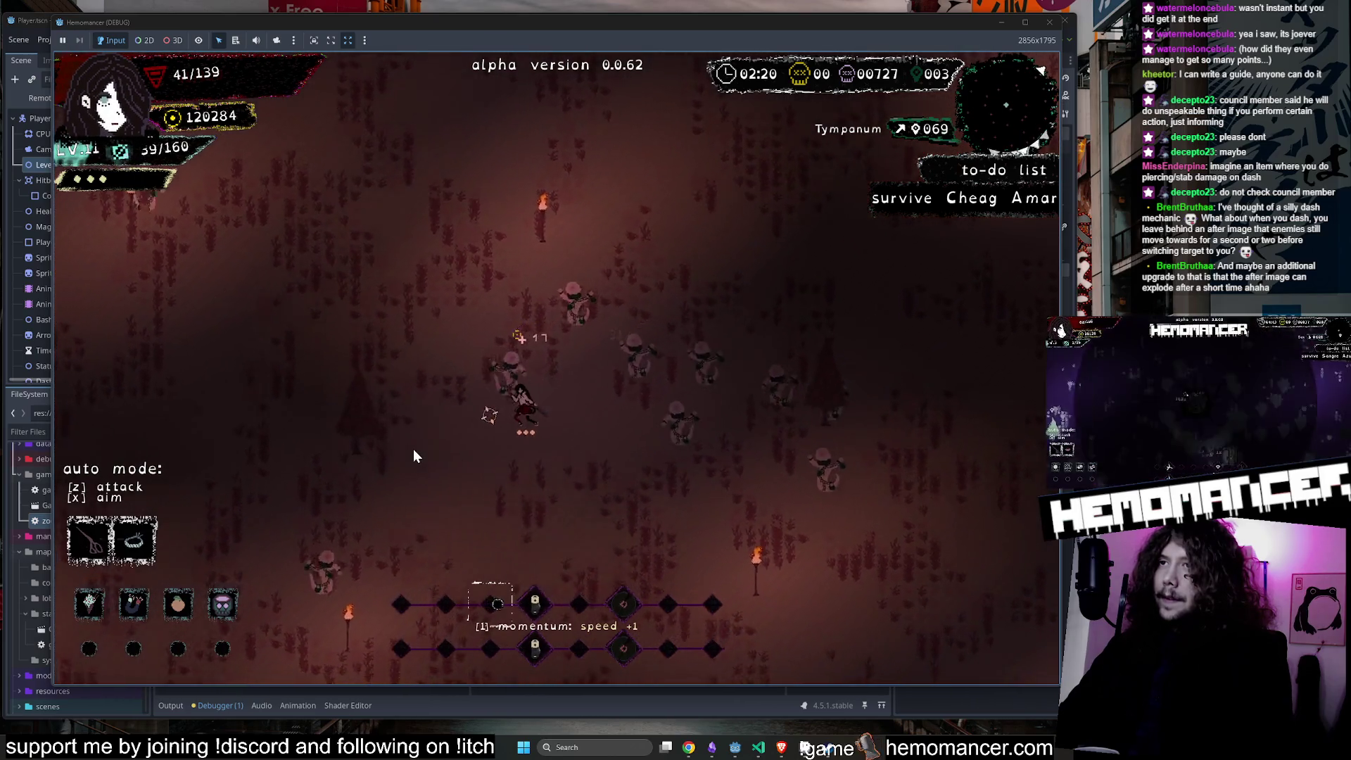
{"action": "key", "text": "d"}
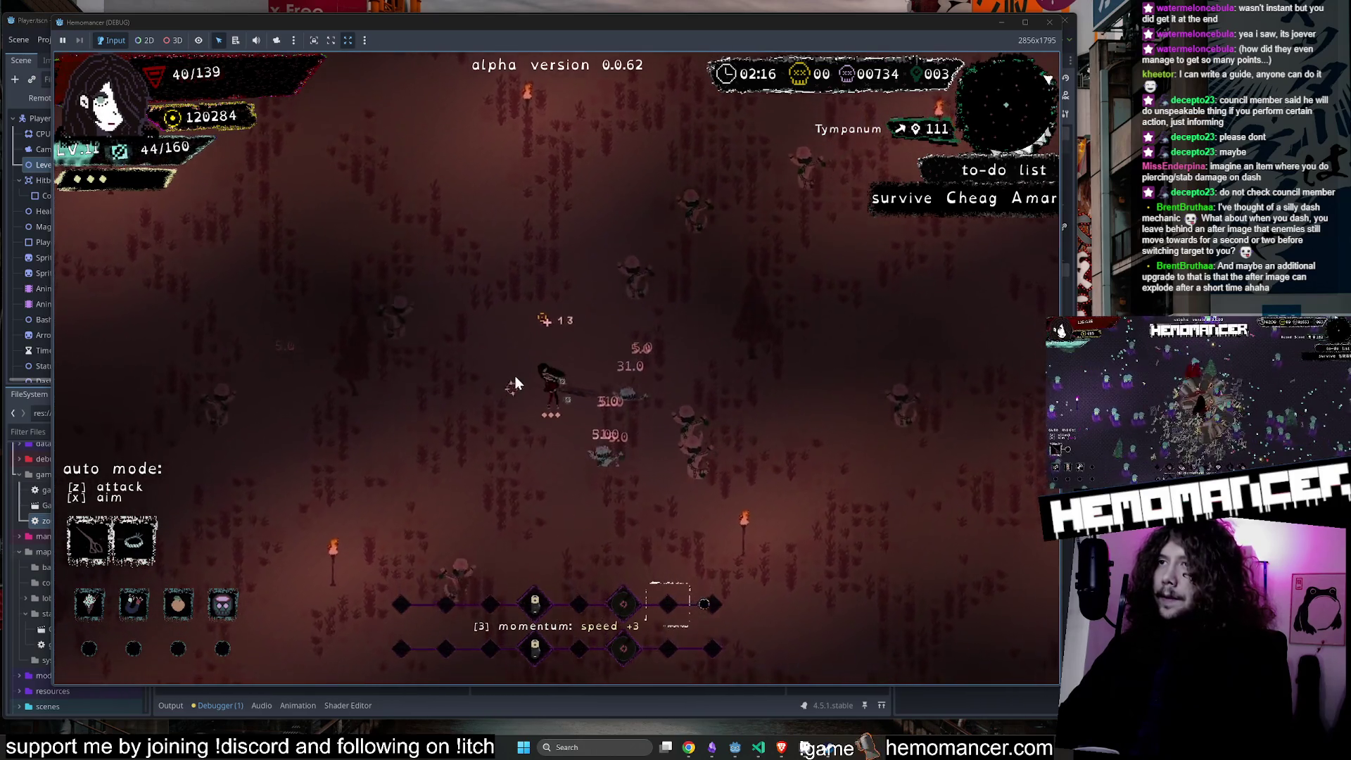
{"action": "key", "text": "w"}
{"action": "key", "text": "s"}
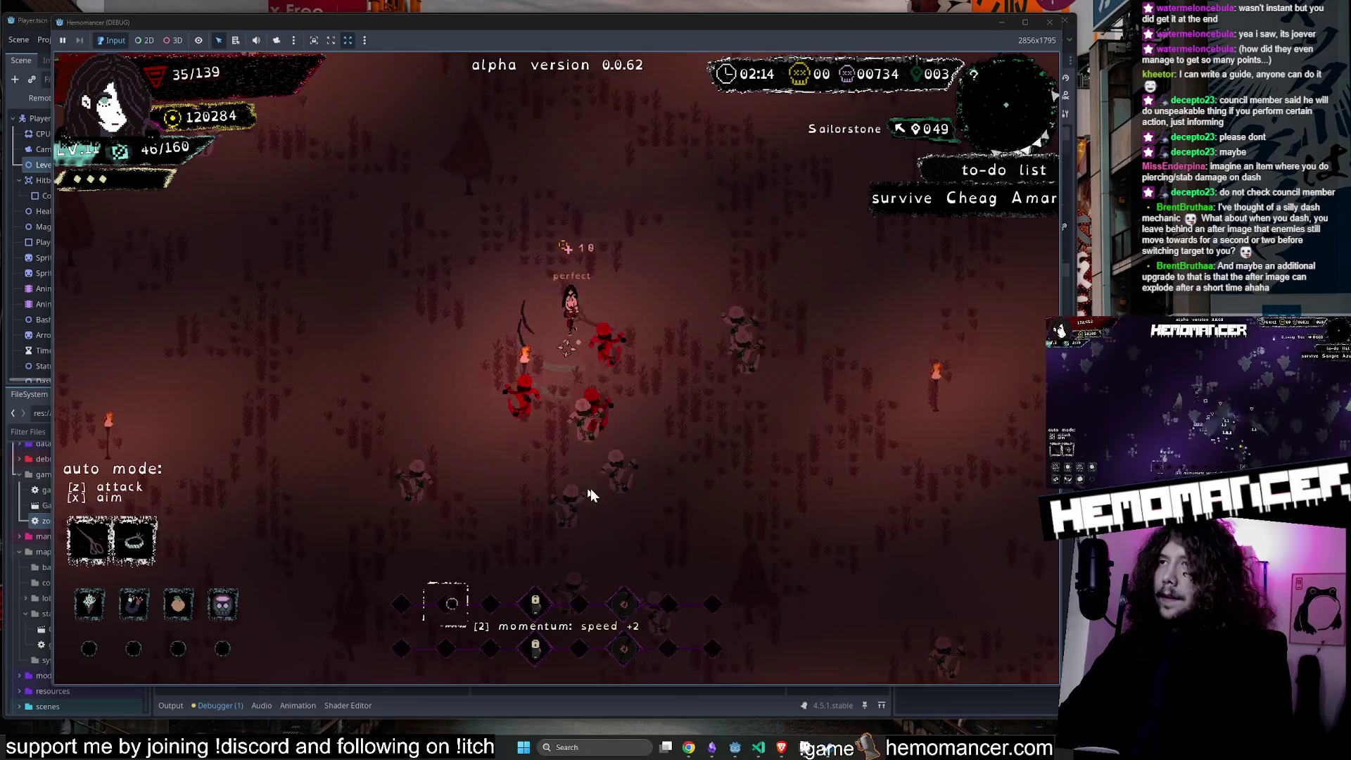
Head up past the pillar into Tympanum and continue upward past the torches.
{"action": "key", "text": "w"}
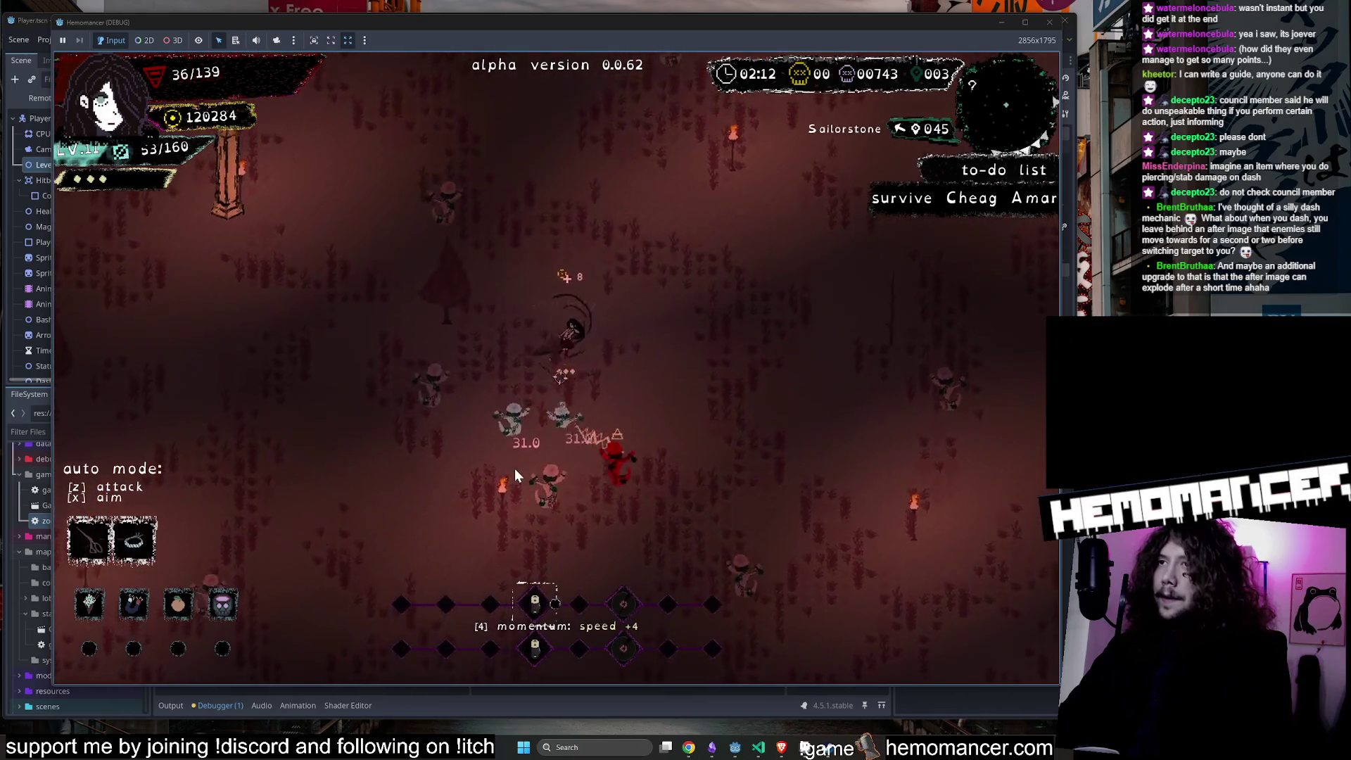
{"action": "key", "text": "w"}
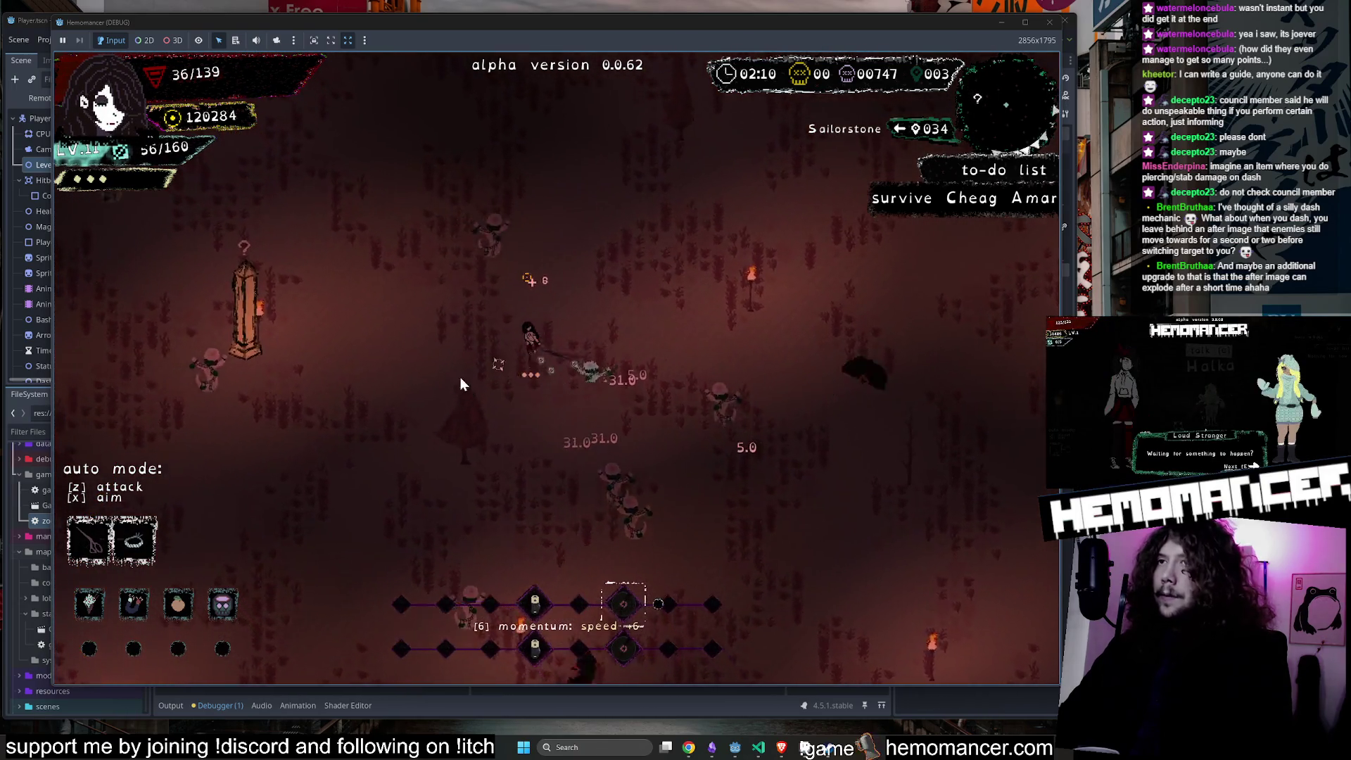
{"action": "key", "text": "a"}
{"action": "key", "text": "d"}
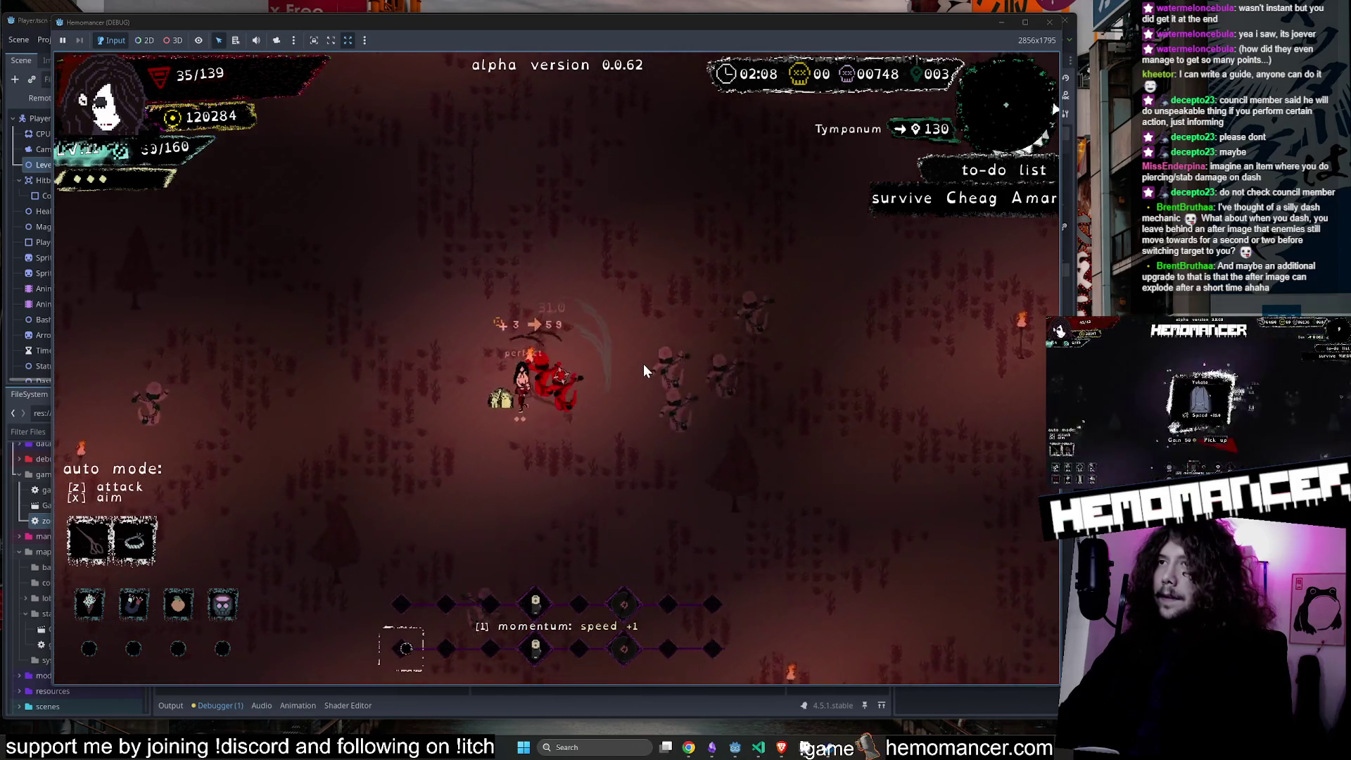
{"action": "key", "text": "w"}
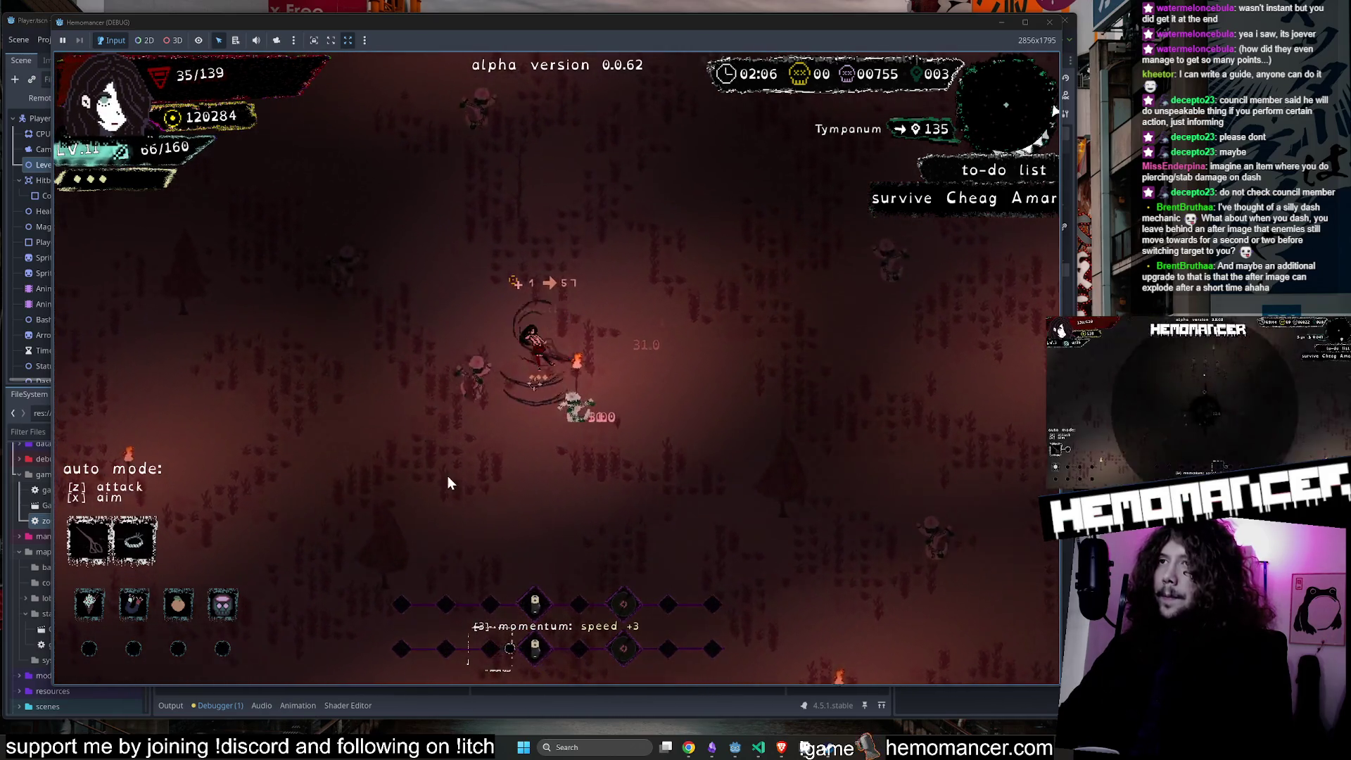
{"action": "key", "text": "d"}
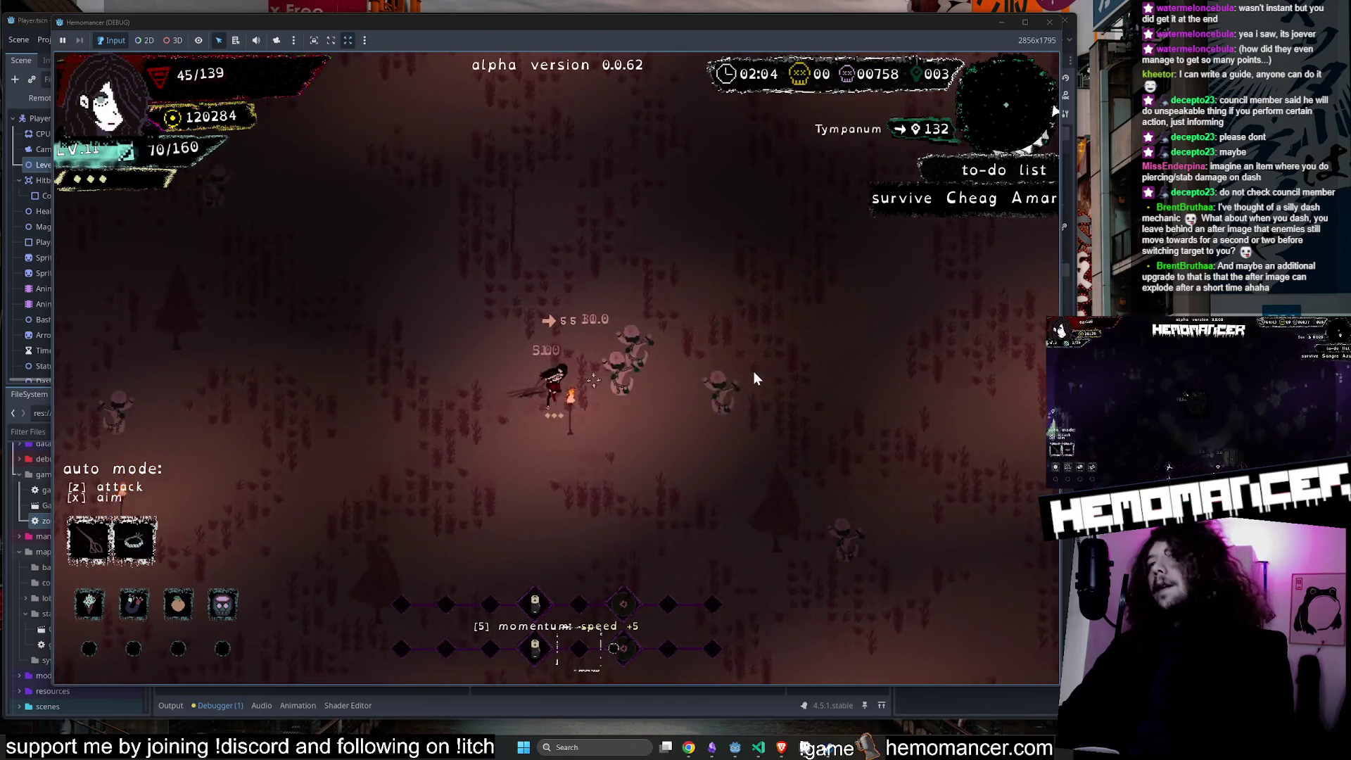
{"action": "key", "text": "w"}
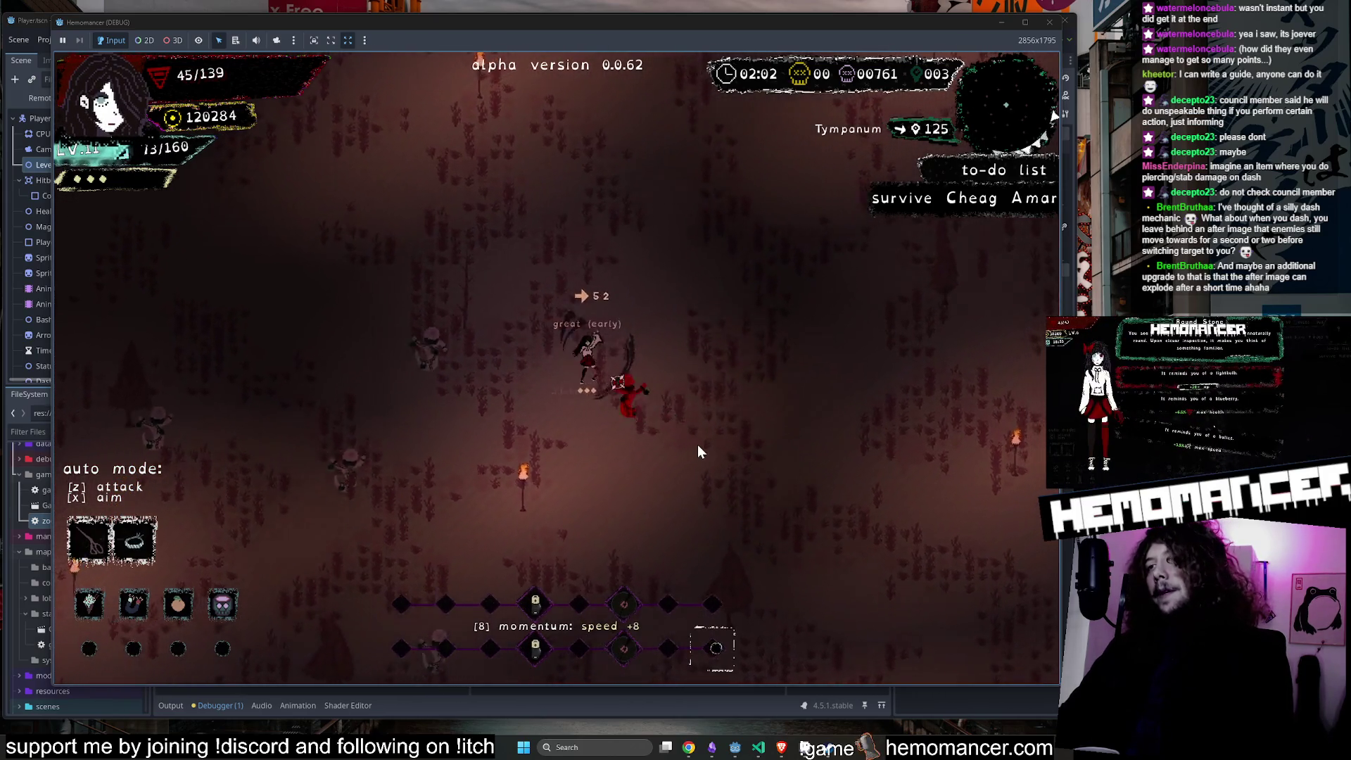
{"action": "key", "text": "w"}
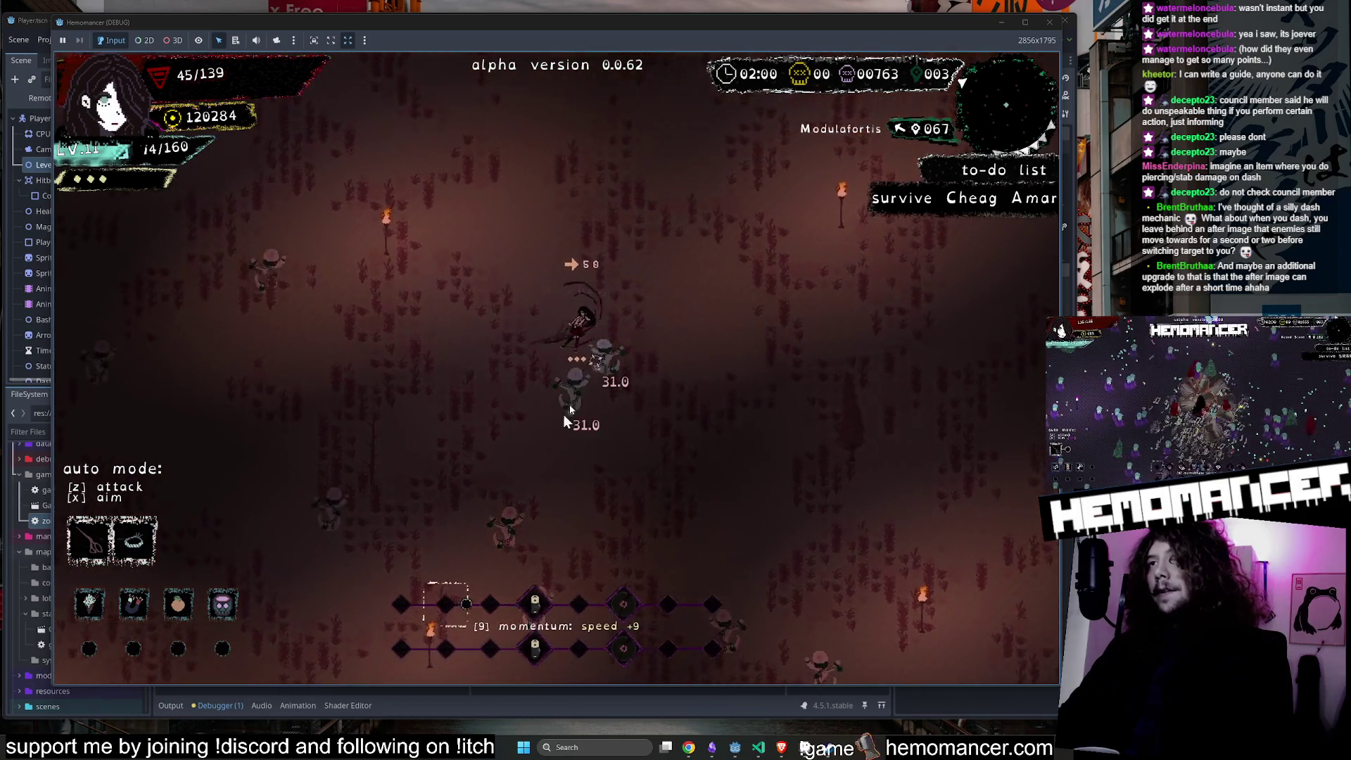
{"action": "key", "text": "w"}
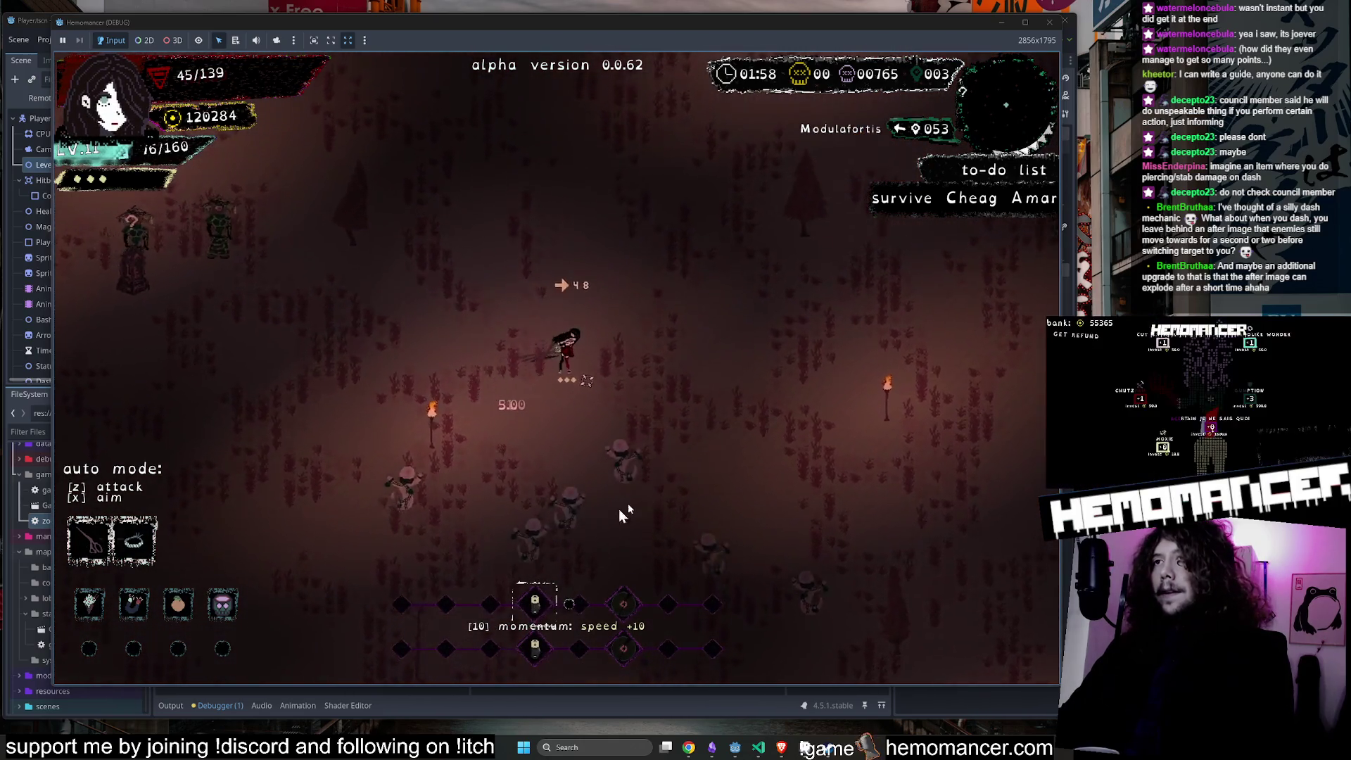
{"action": "key", "text": "w"}
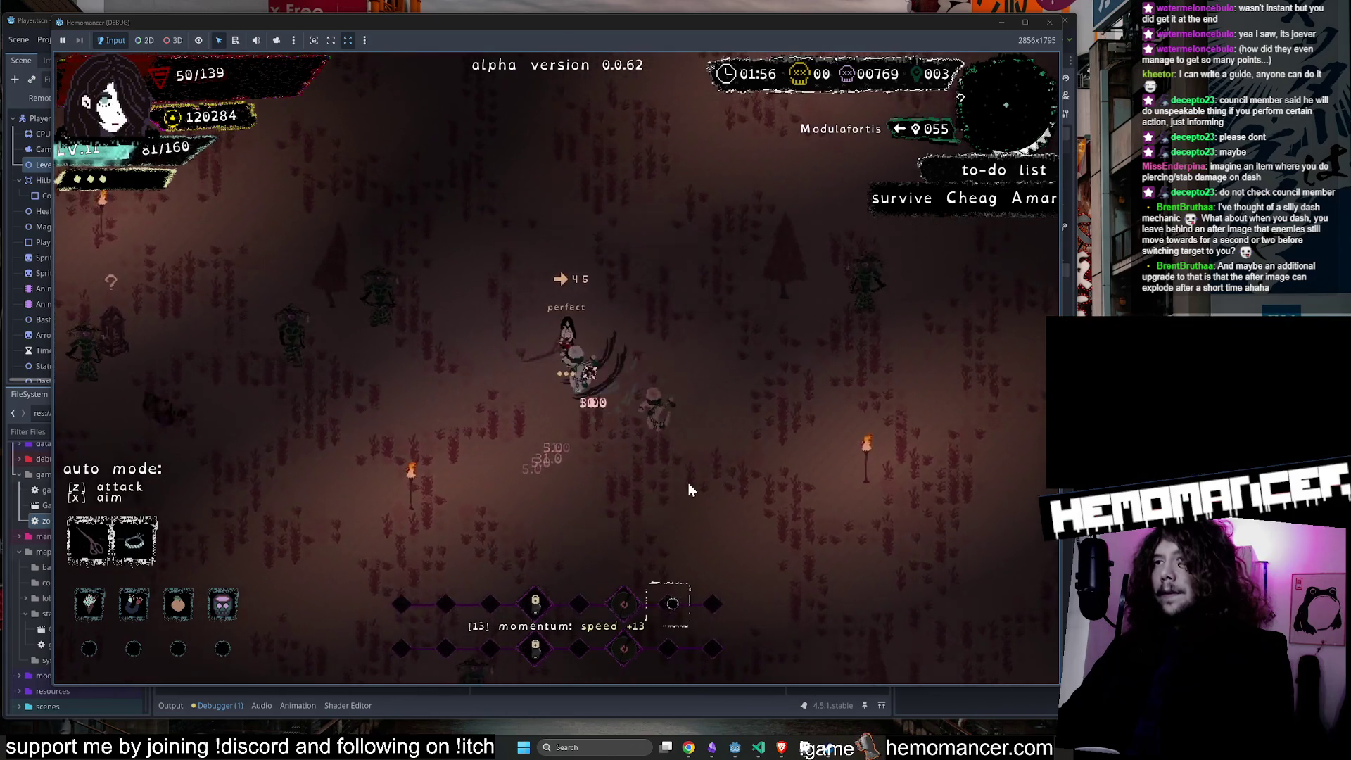
Dash up through the horde and walk into the Pillar landmark to trigger its event.
{"action": "key", "text": "w"}
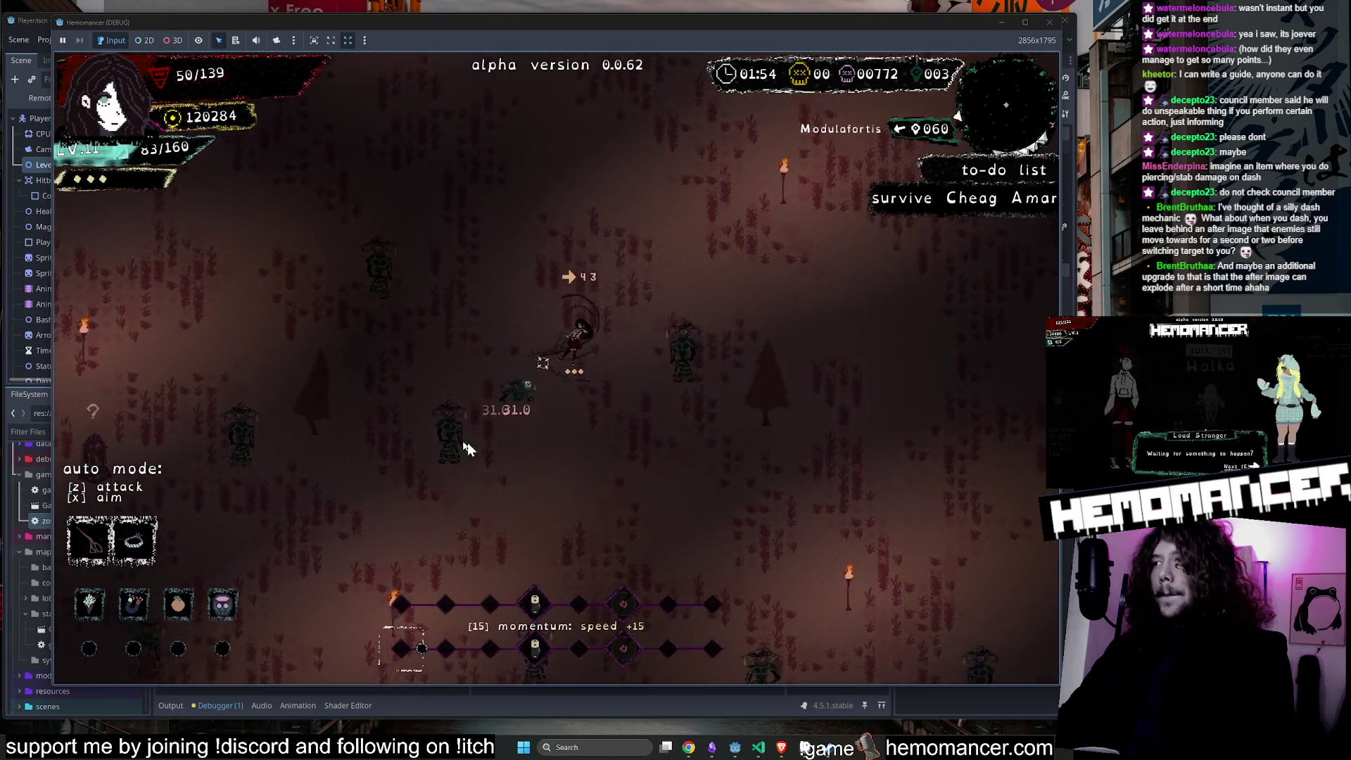
{"action": "key", "text": "w"}
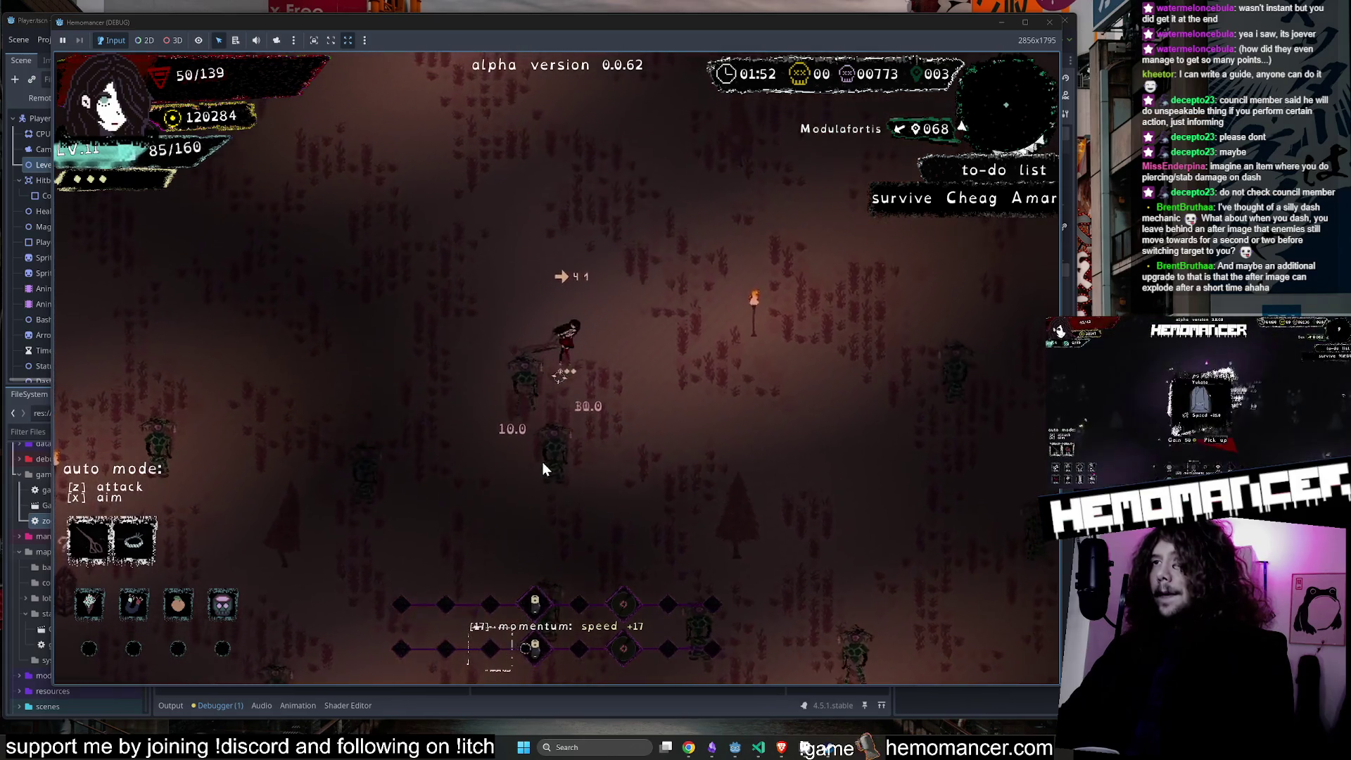
{"action": "key", "text": "w"}
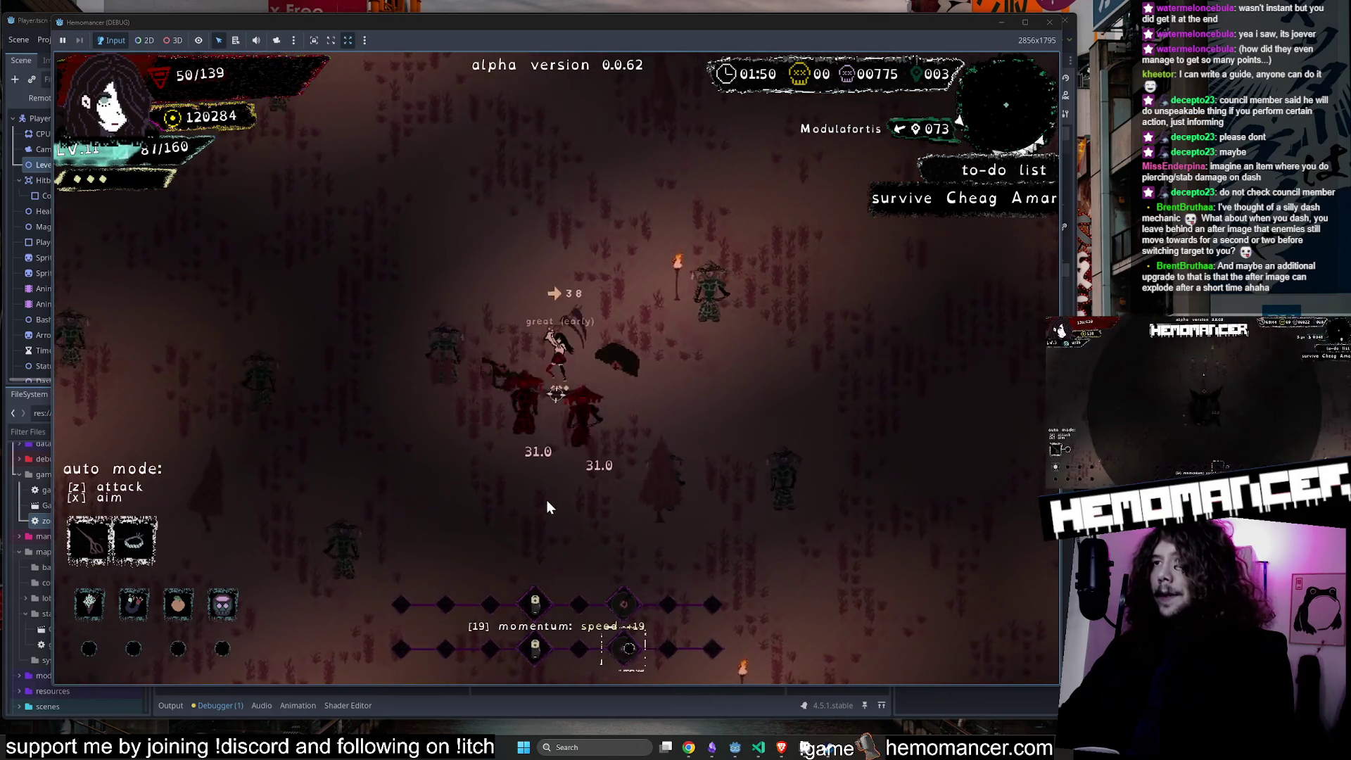
{"action": "key", "text": "w"}
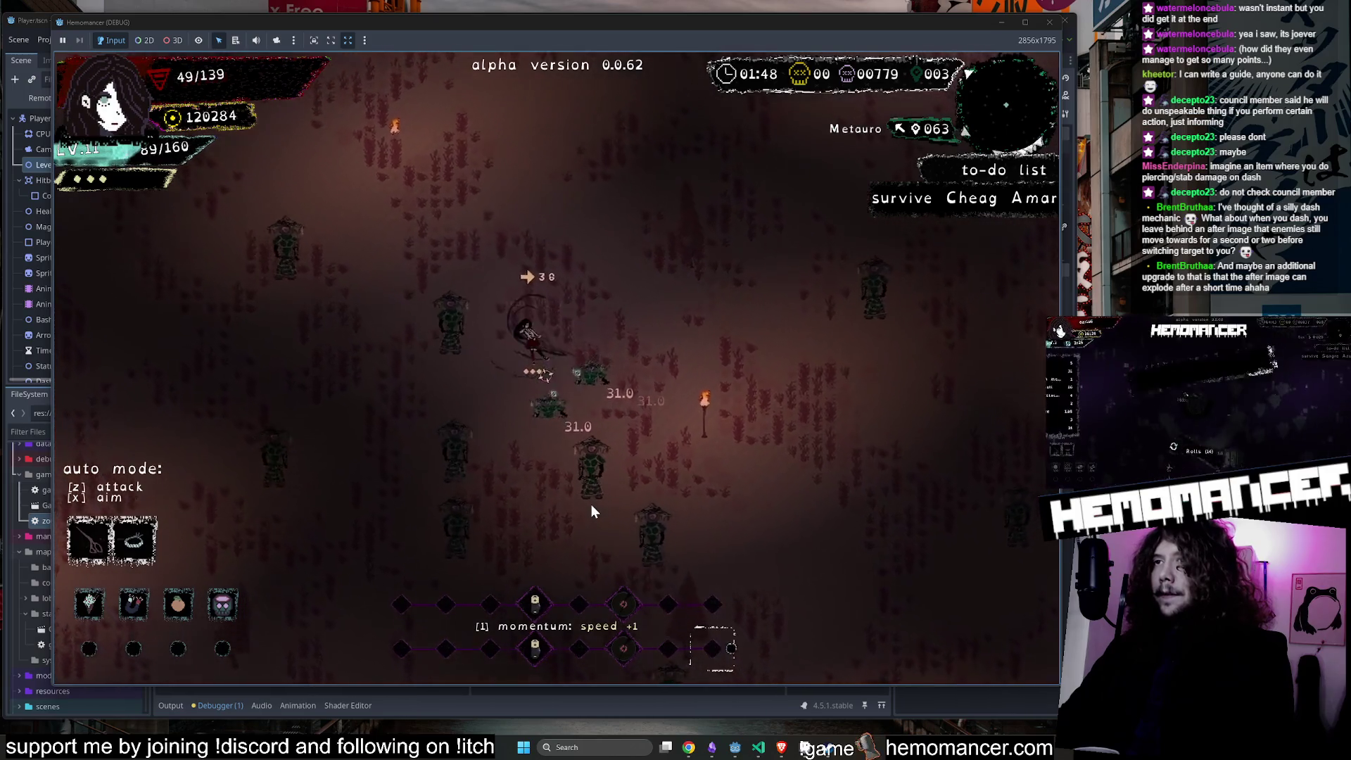
{"action": "key", "text": "w"}
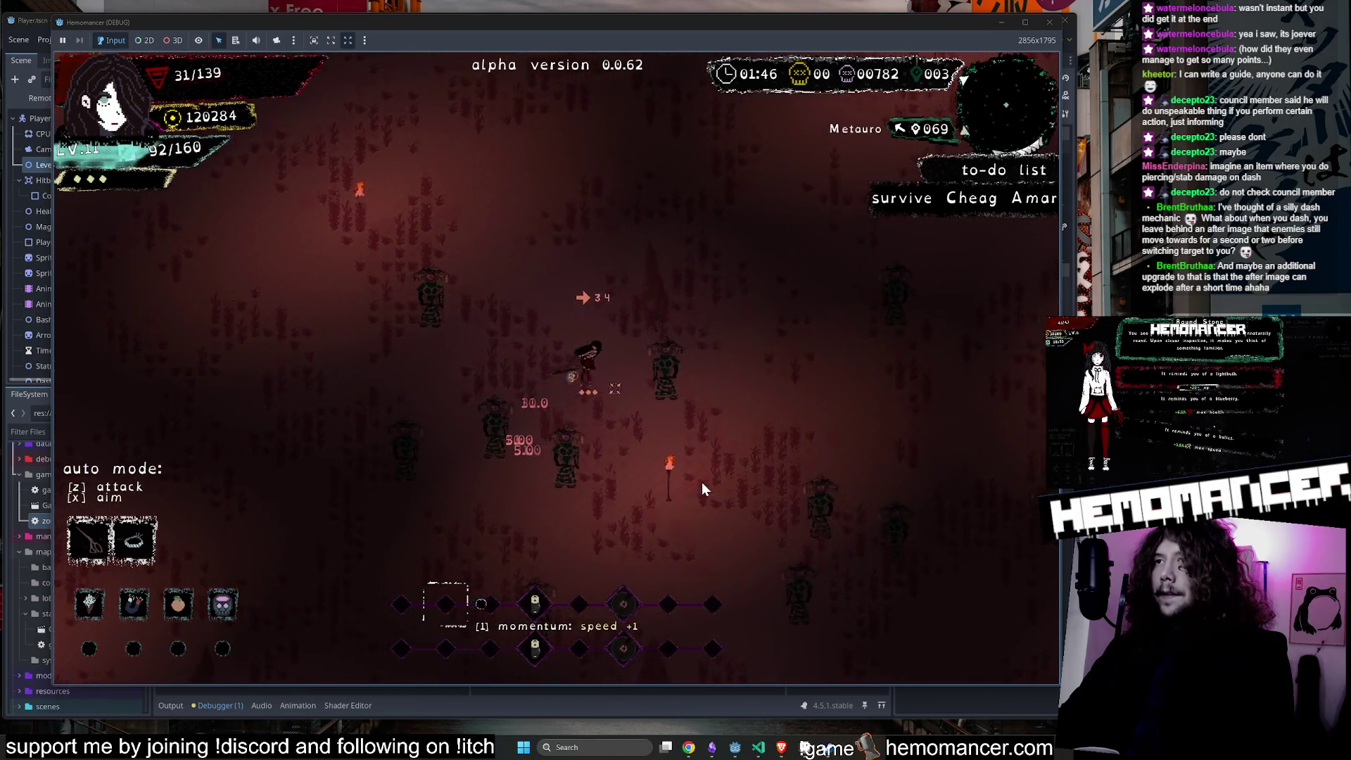
{"action": "key", "text": "w"}
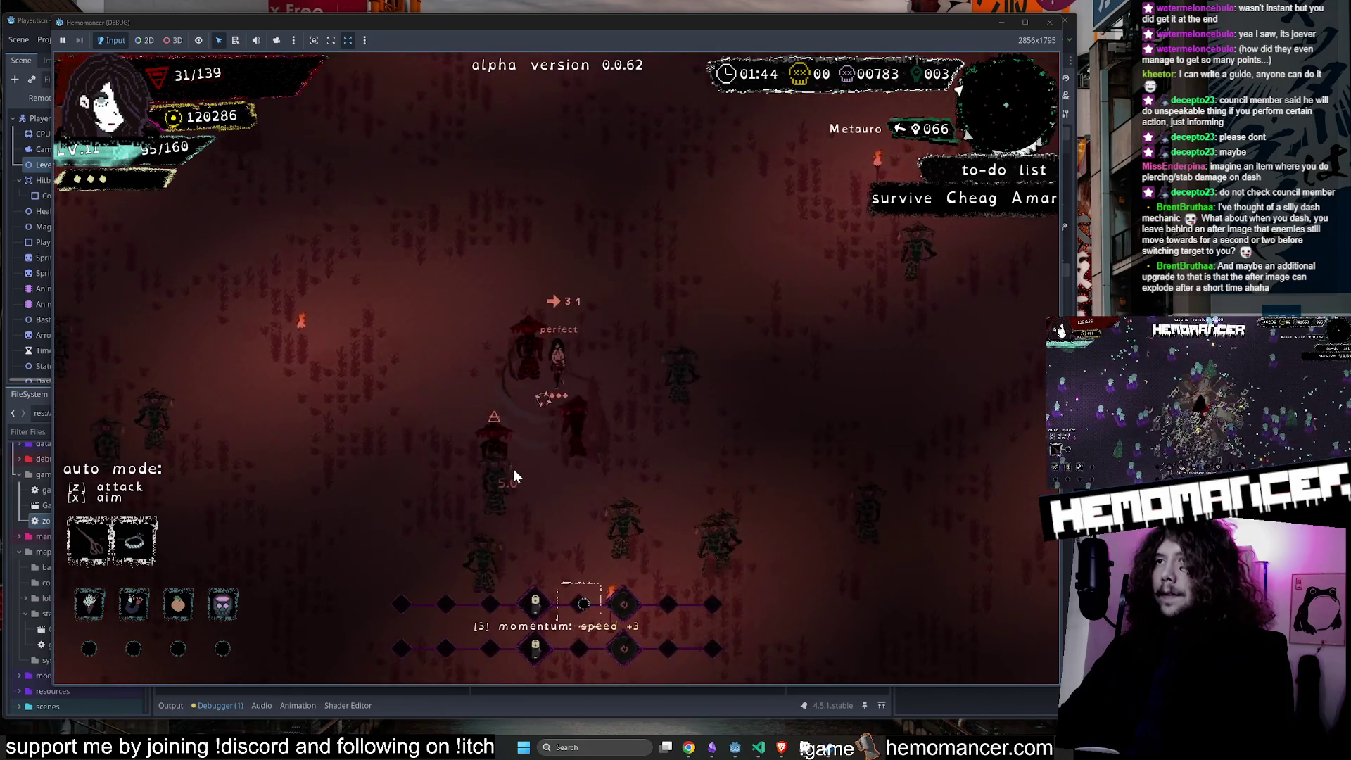
{"action": "key", "text": "w"}
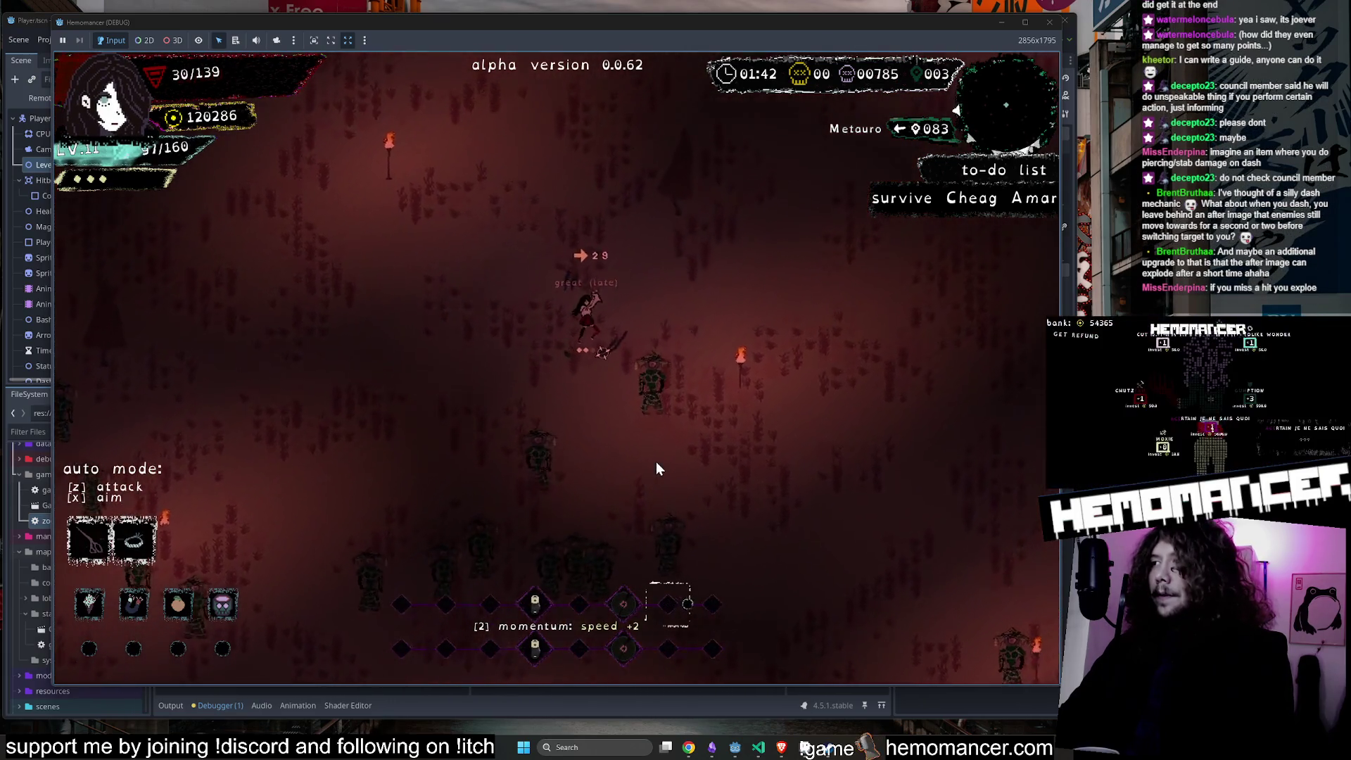
{"action": "key", "text": "w"}
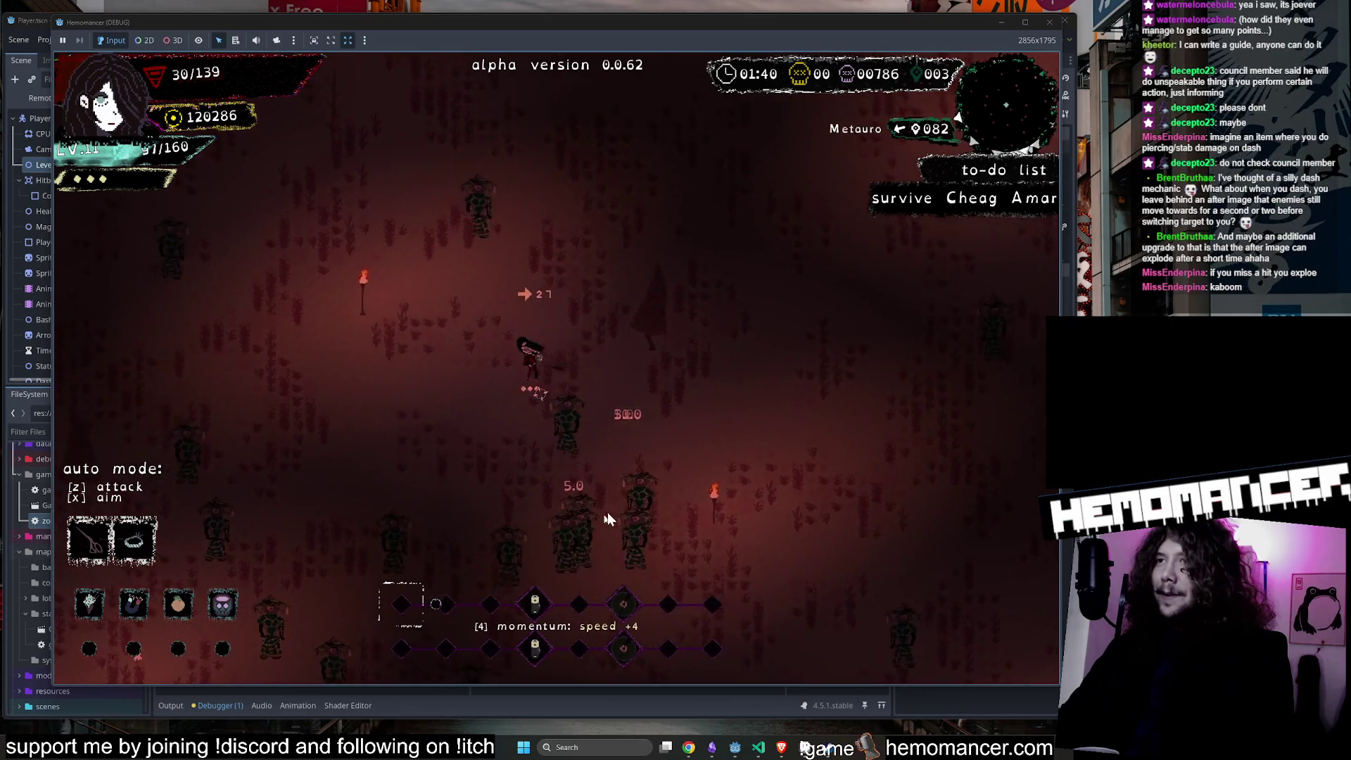
{"action": "key", "text": "w"}
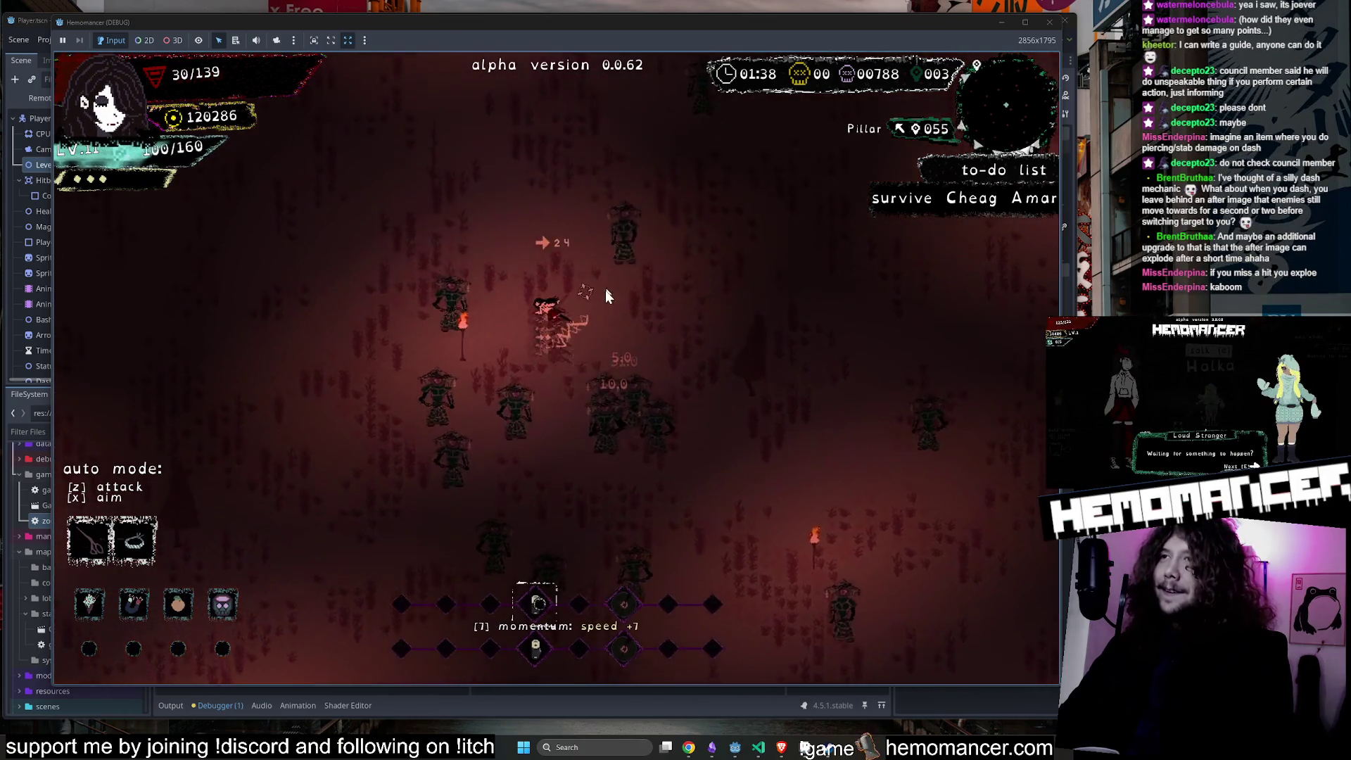
{"action": "key", "text": "a"}
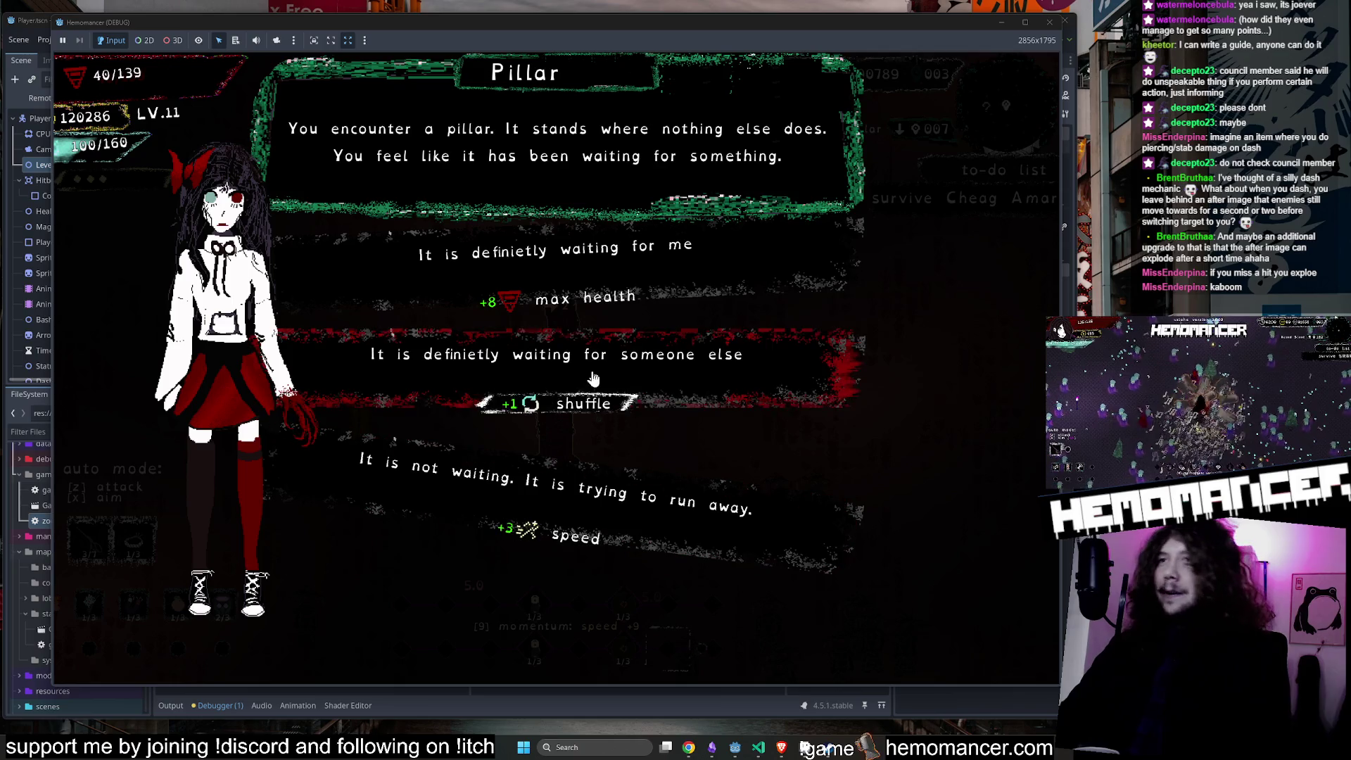
Take the Pillar's 'It is definitely waiting for me' +8 max health reward, raising max HP to 147.
{"action": "left_click", "coordinate": [582, 287]}
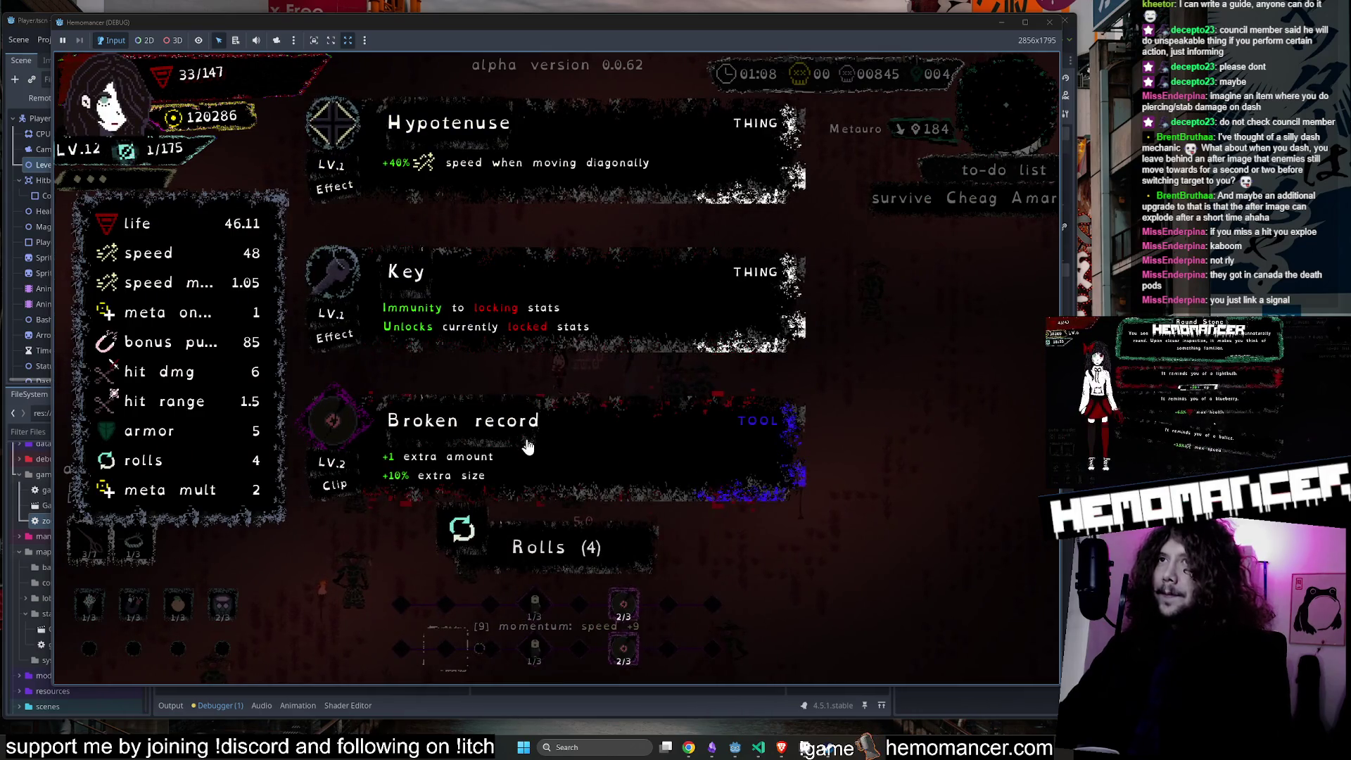
Choose a level-12 upgrade card and keep fighting until the Dry Well event appears.
{"action": "left_click", "coordinate": [527, 446]}
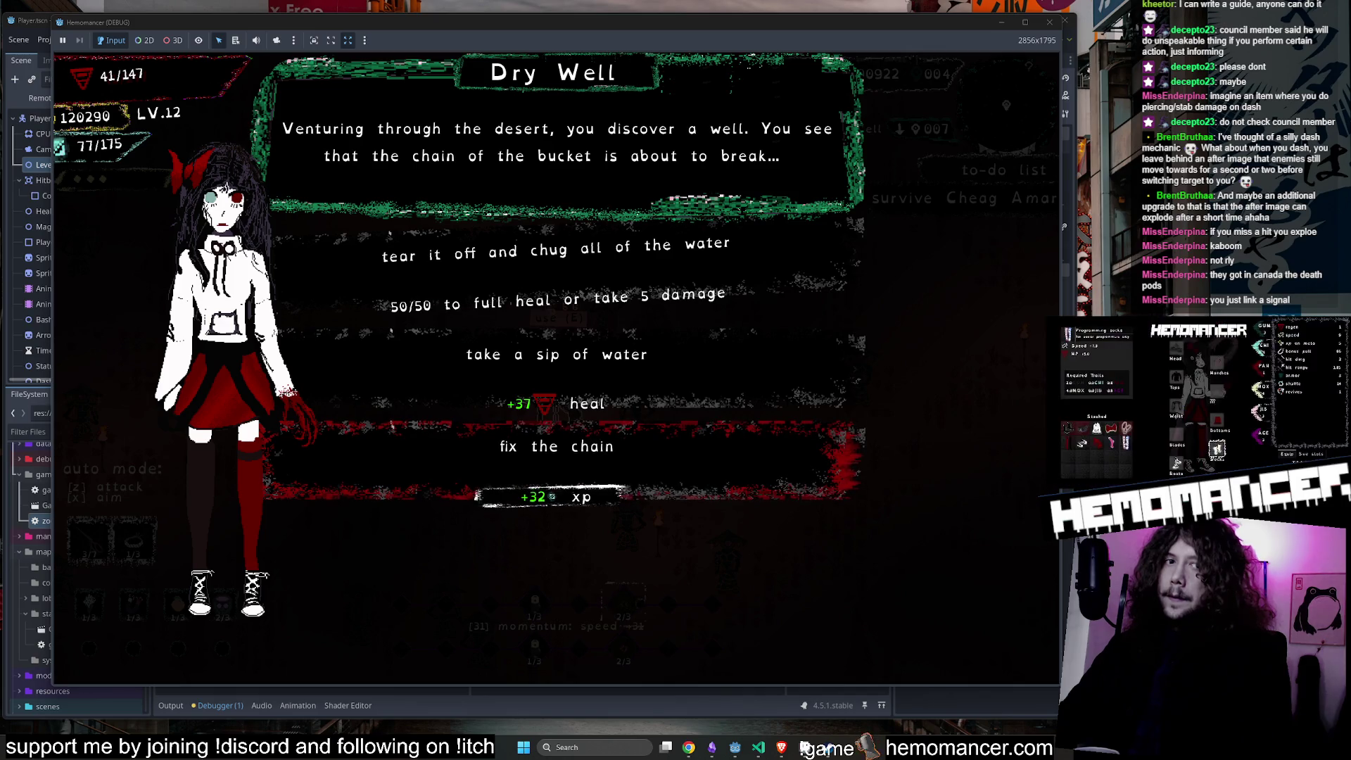
Take the Dry Well's +37 healing sip, then move up and right past the enemies.
{"action": "left_click", "coordinate": [634, 382]}
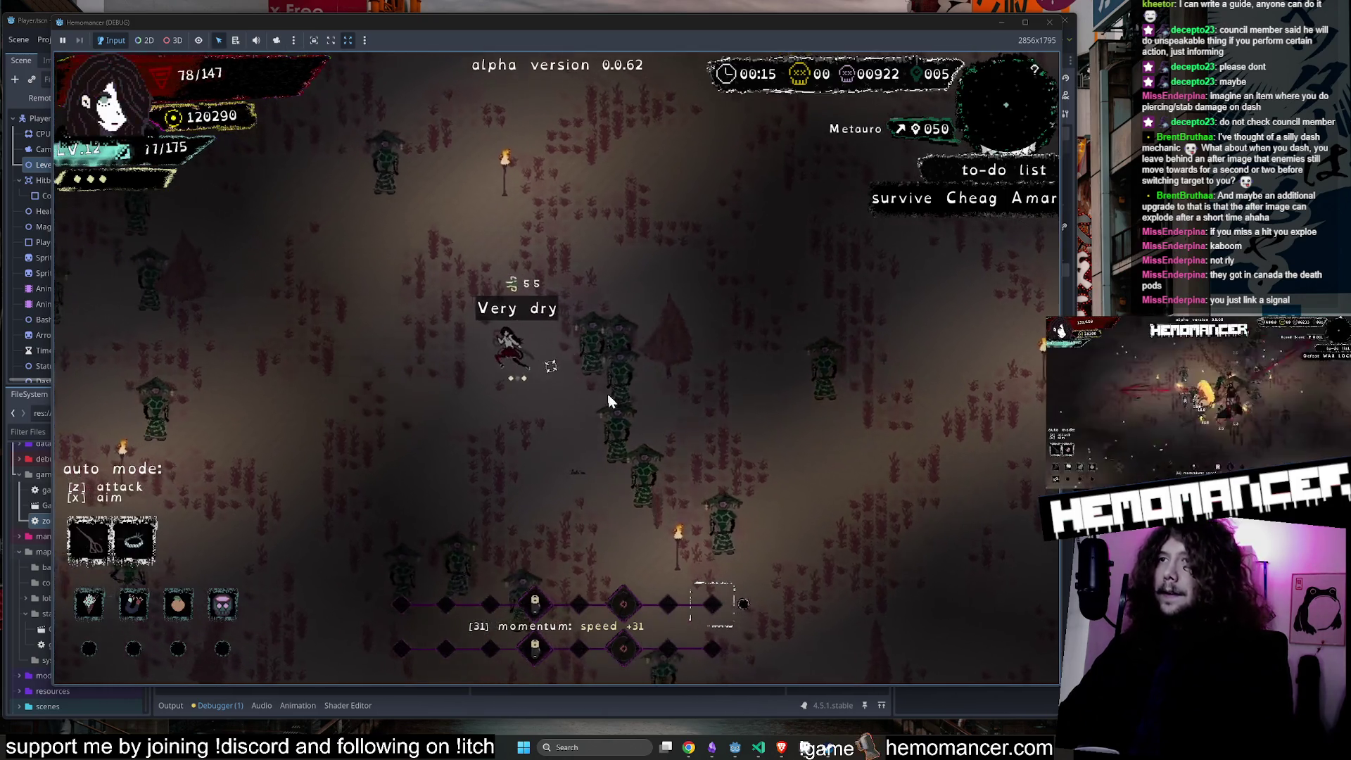
{"action": "key", "text": "w"}
{"action": "key", "text": "a"}
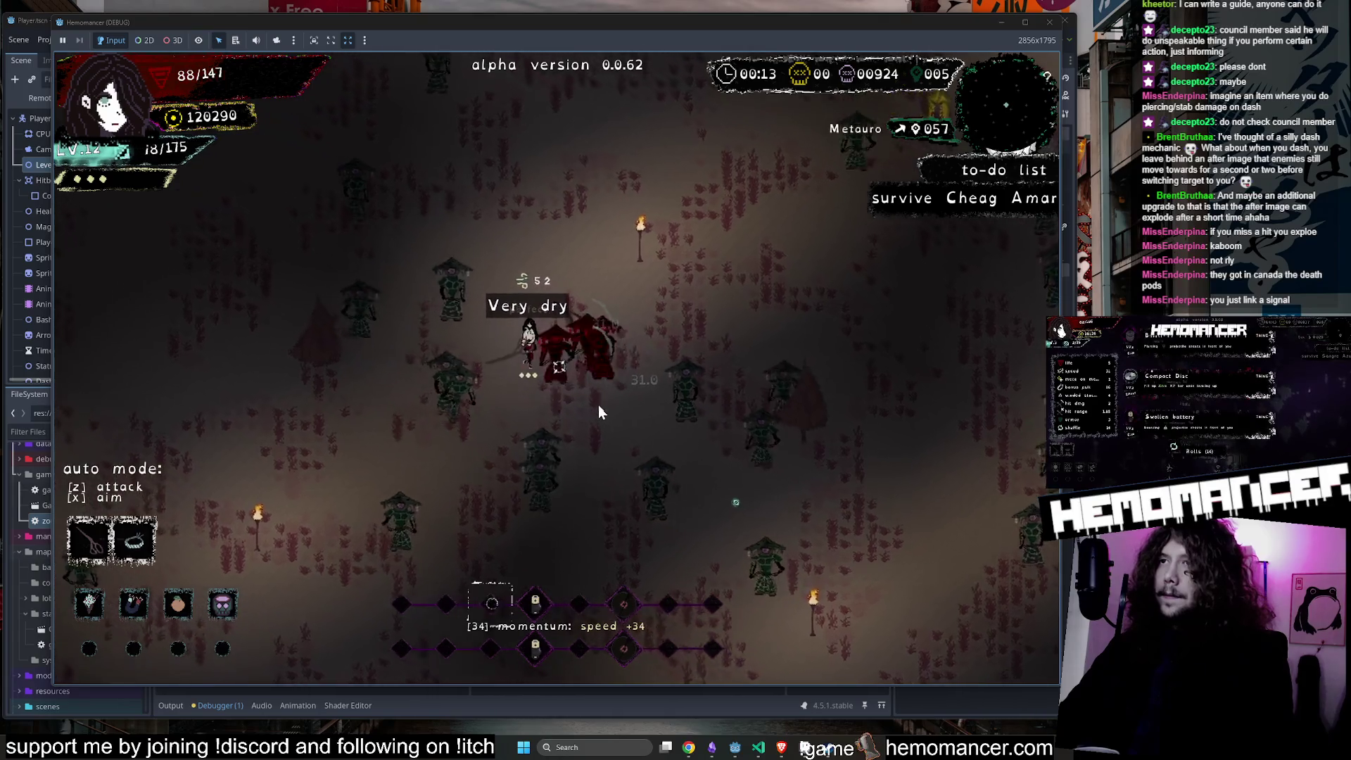
{"action": "key", "text": "w"}
{"action": "key", "text": "d"}
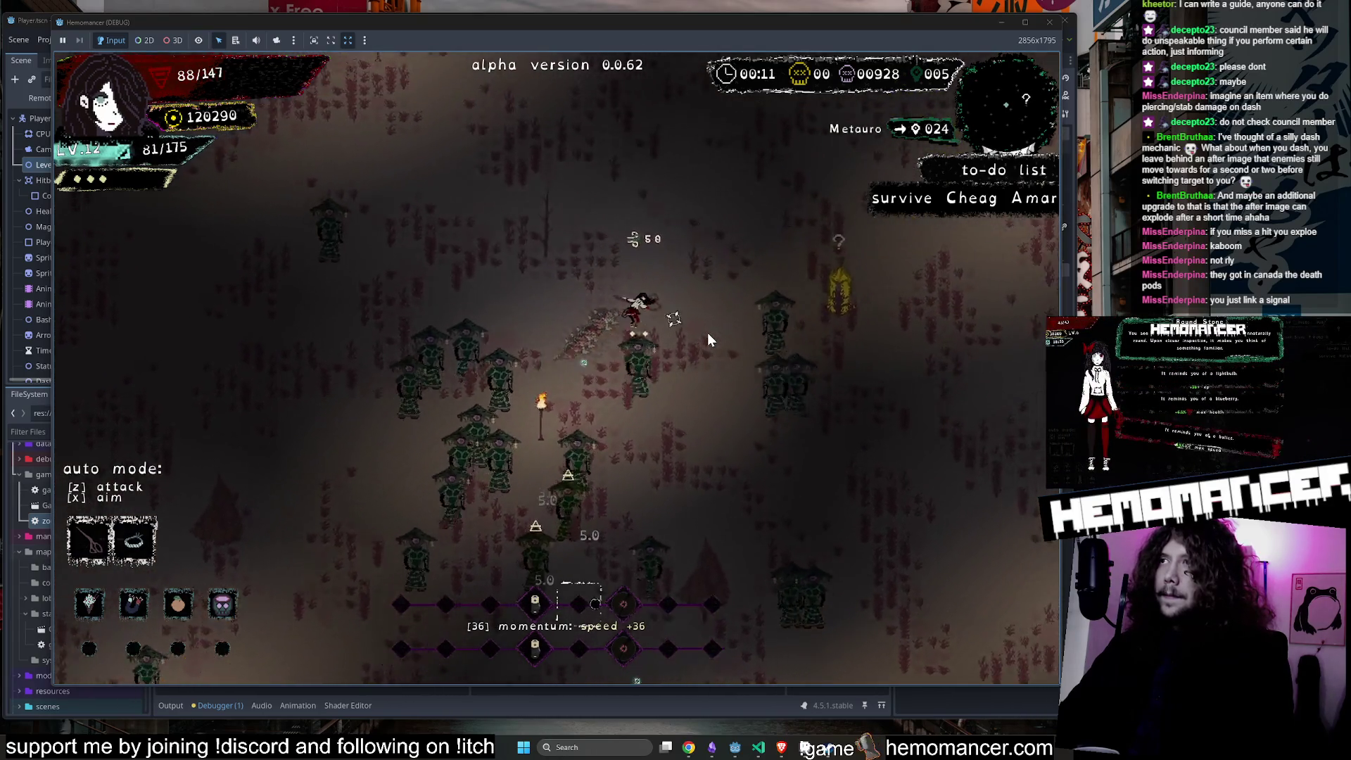
{"action": "key", "text": "d"}
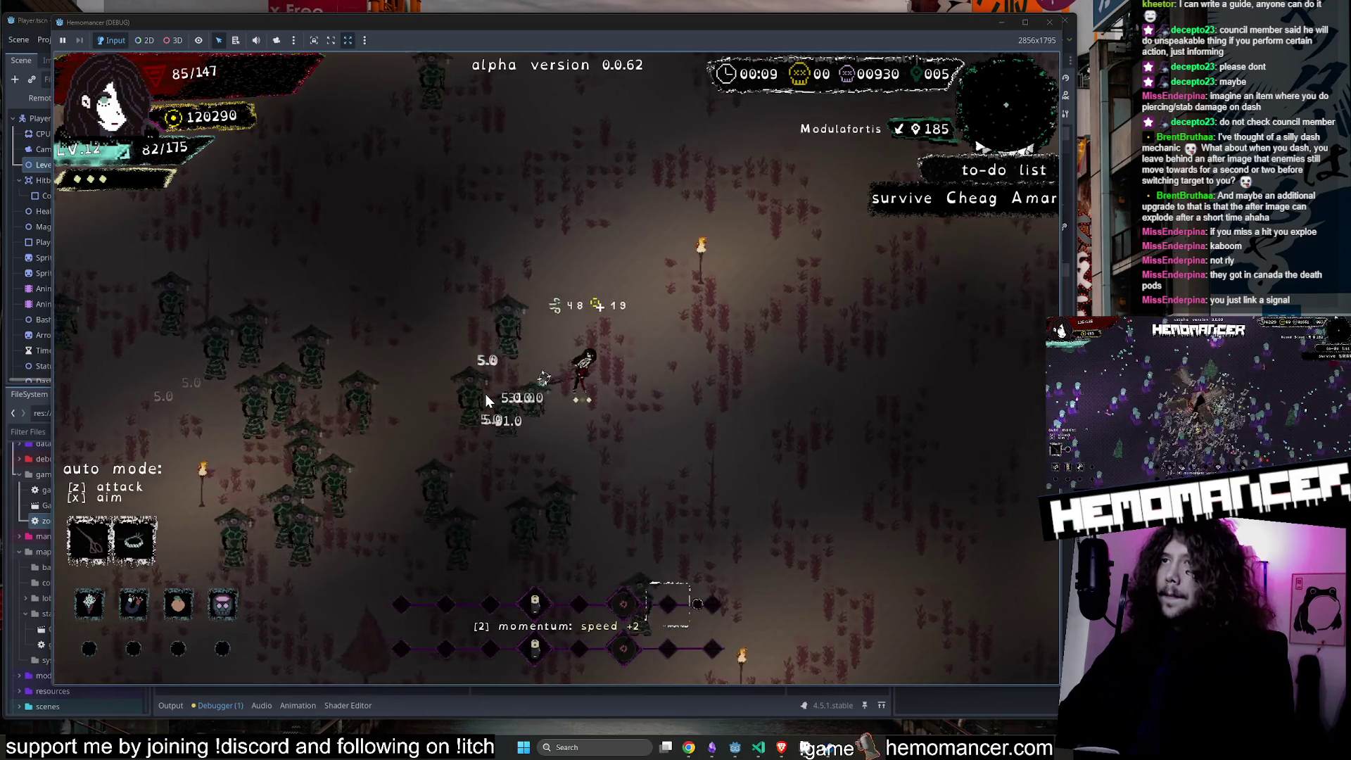
{"action": "key", "text": "d"}
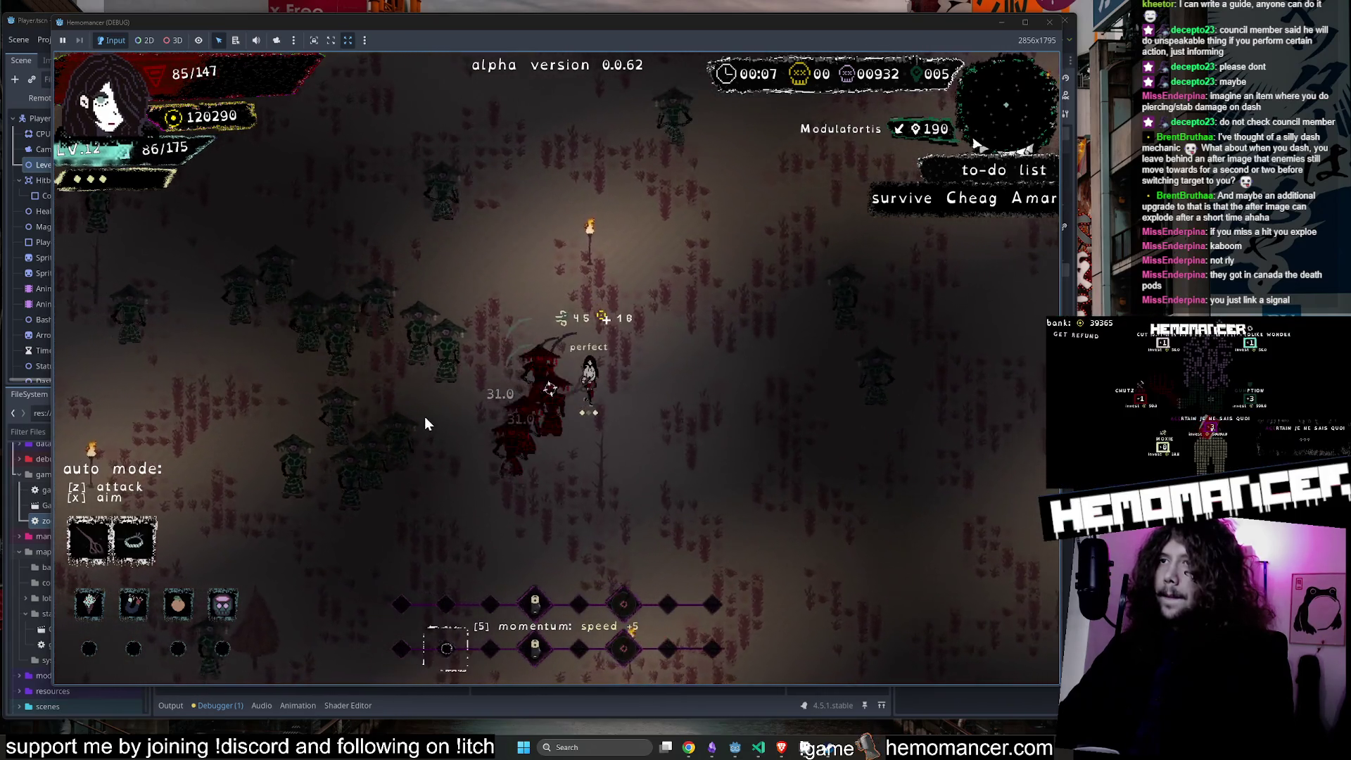
Dash down-right away from the horde toward the red figure to meet the WAR LOCK boss.
{"action": "key", "text": "s"}
{"action": "key", "text": "d"}
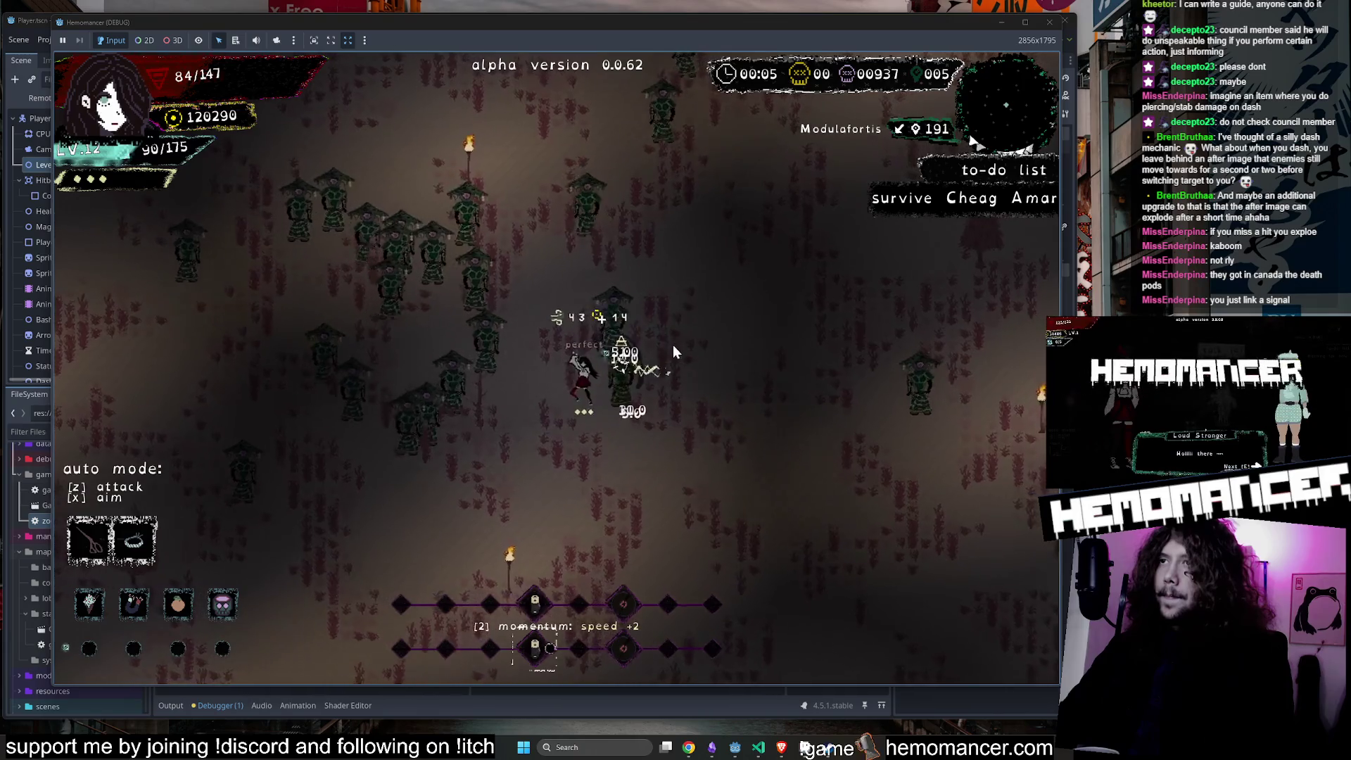
{"action": "key", "text": "s"}
{"action": "key", "text": "d"}
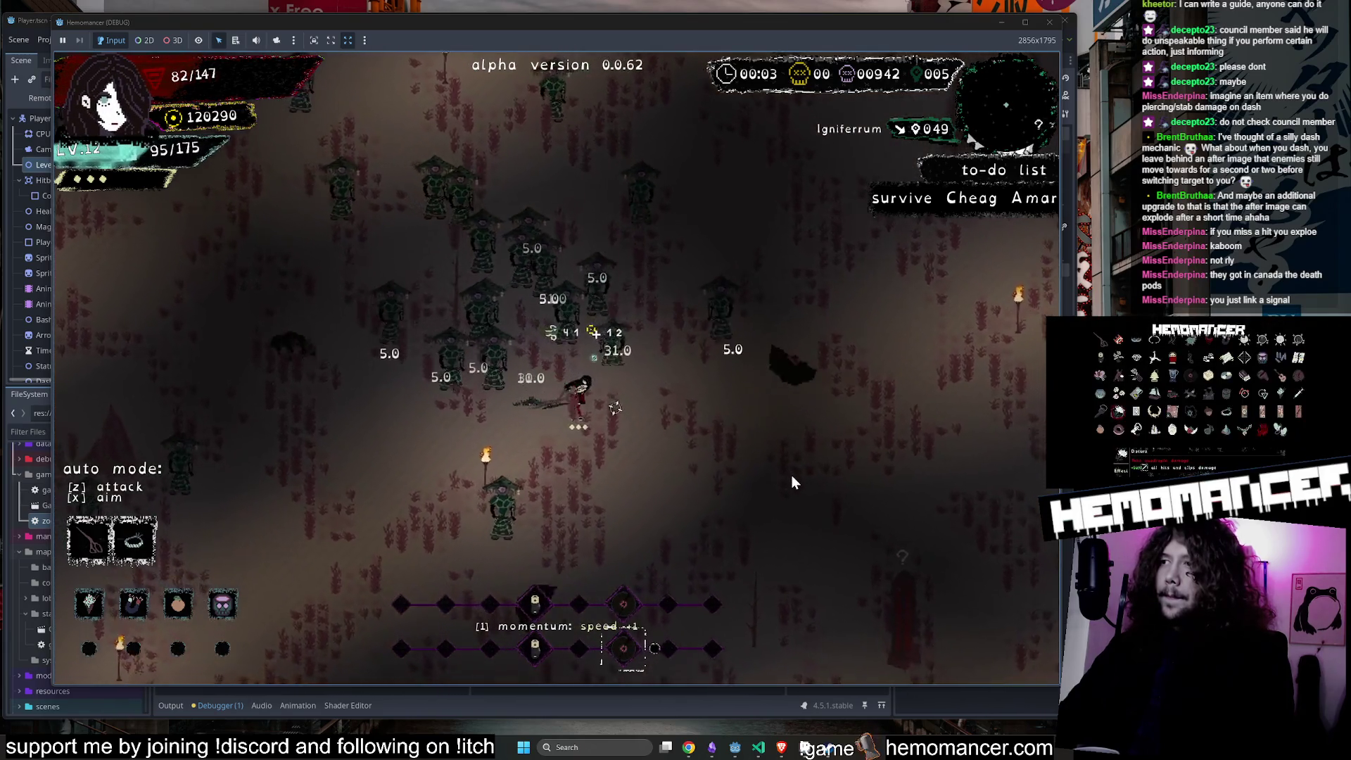
{"action": "key", "text": "s"}
{"action": "key", "text": "d"}
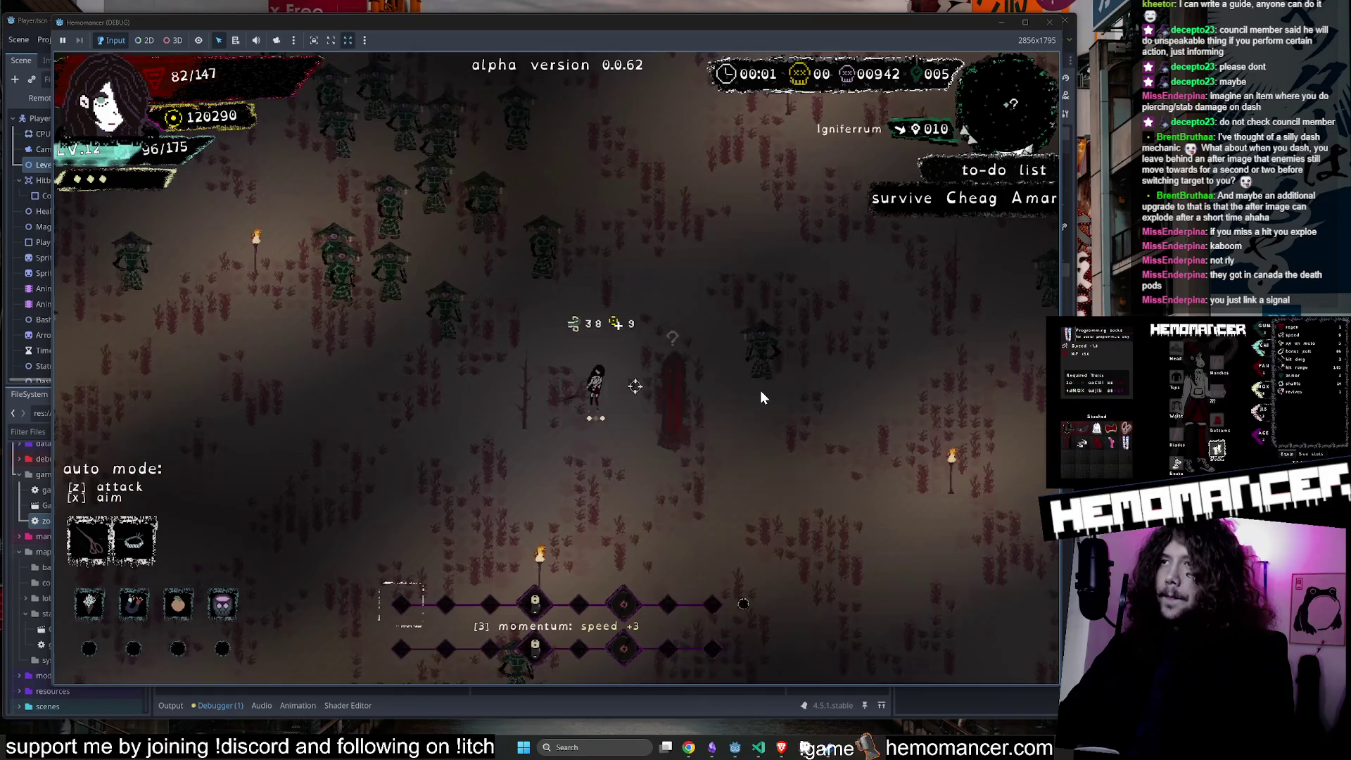
{"action": "key", "text": "s"}
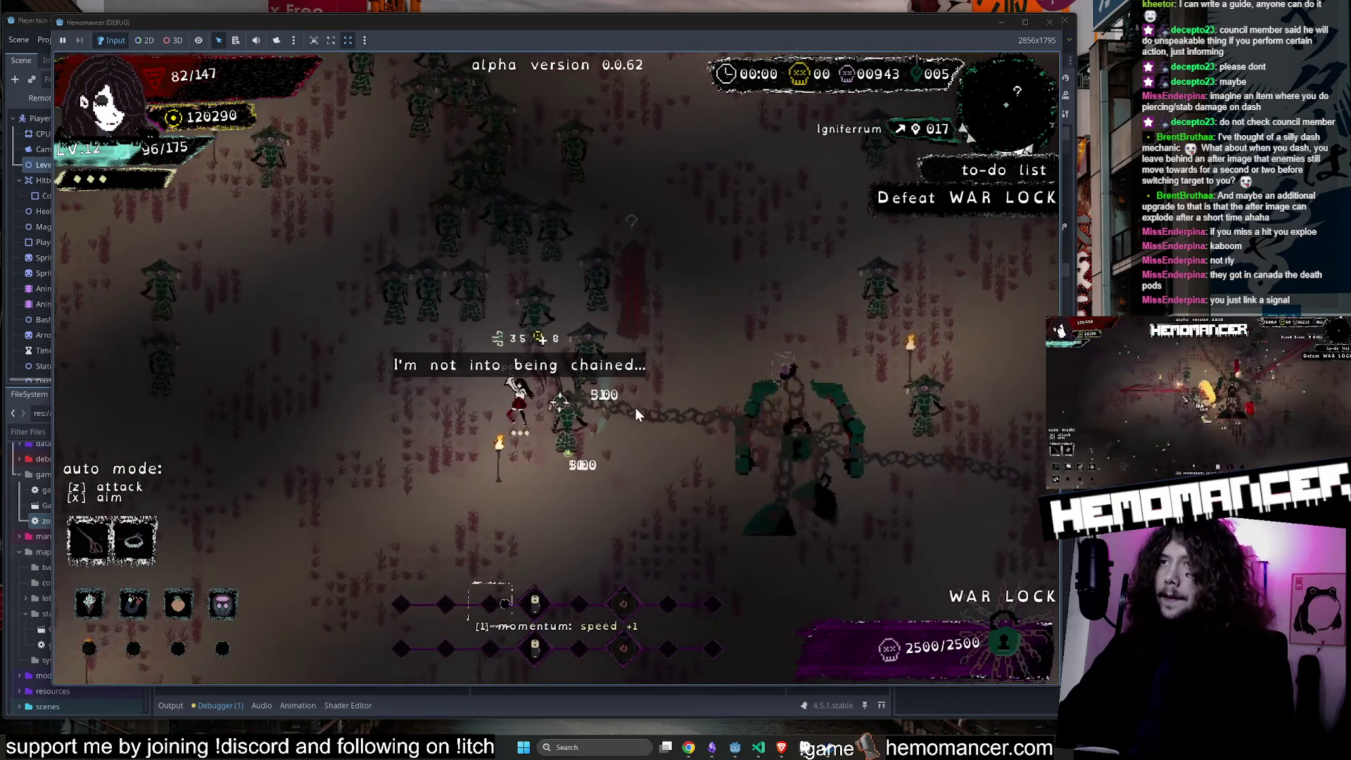
Circle the War Lock boss with WASD, repeatedly closing in to slash it.
{"action": "key", "text": "s"}
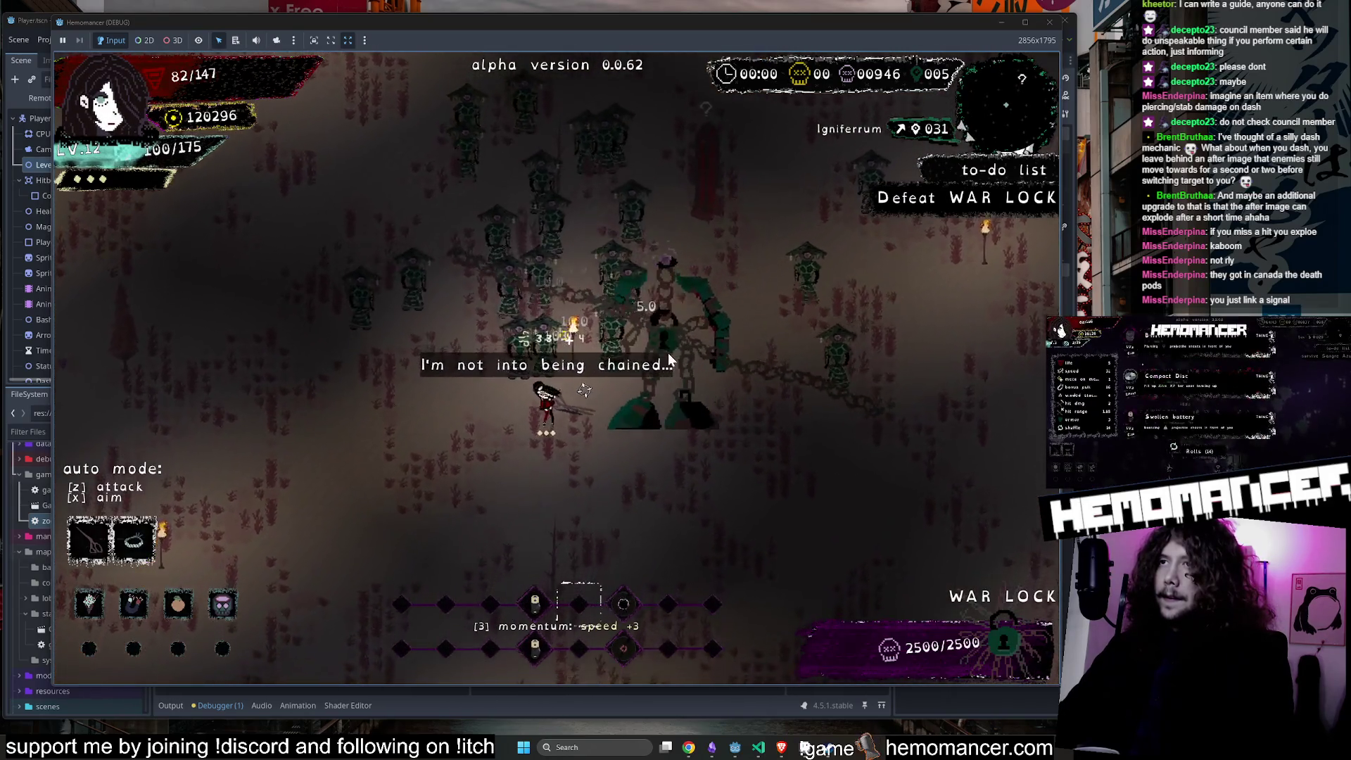
{"action": "key", "text": "a"}
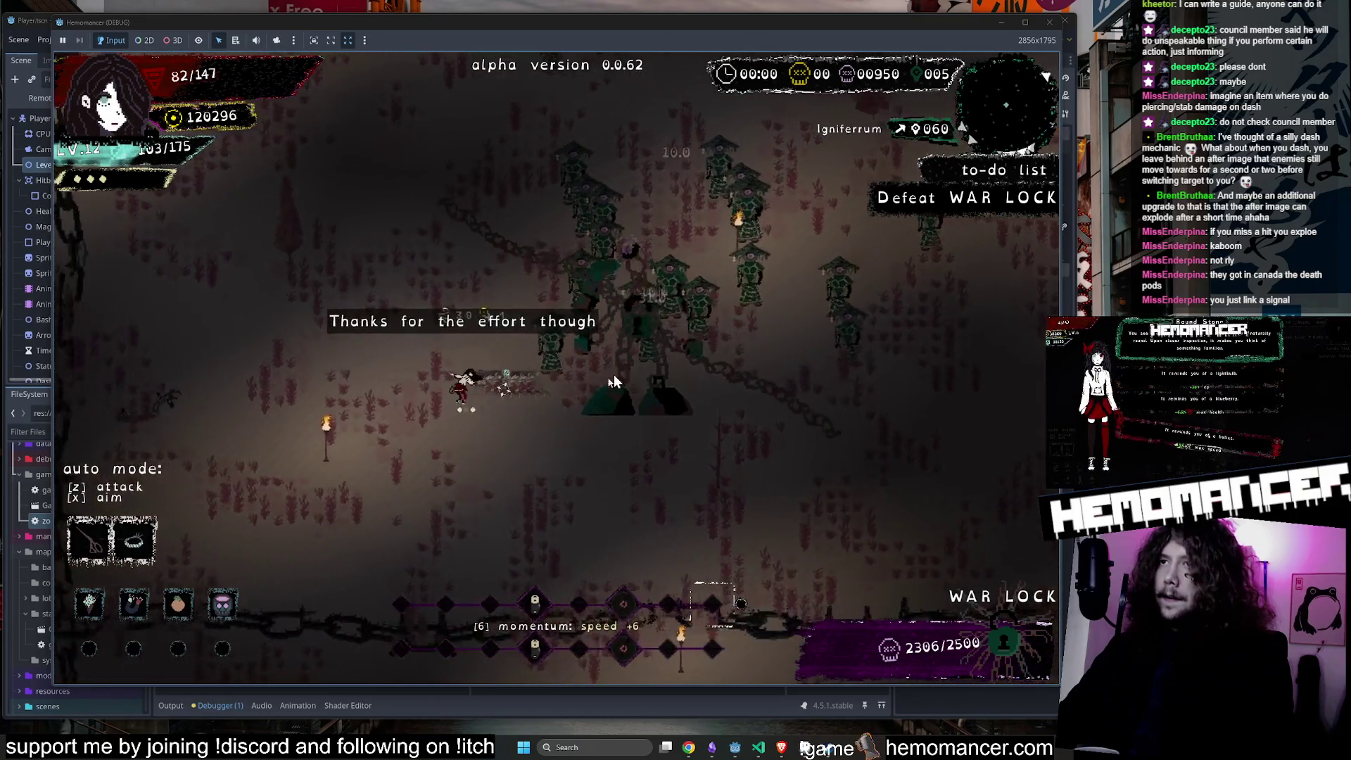
{"action": "key", "text": "a"}
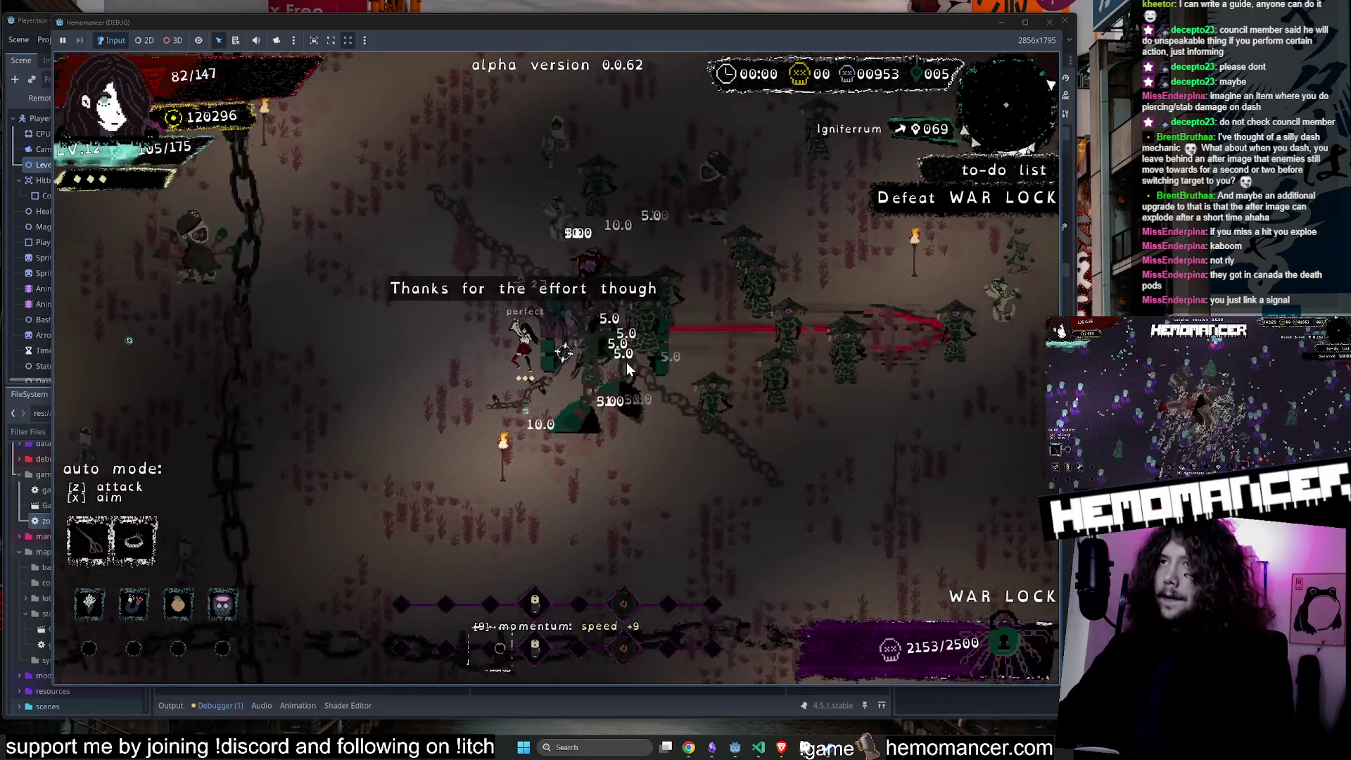
{"action": "key", "text": "w"}
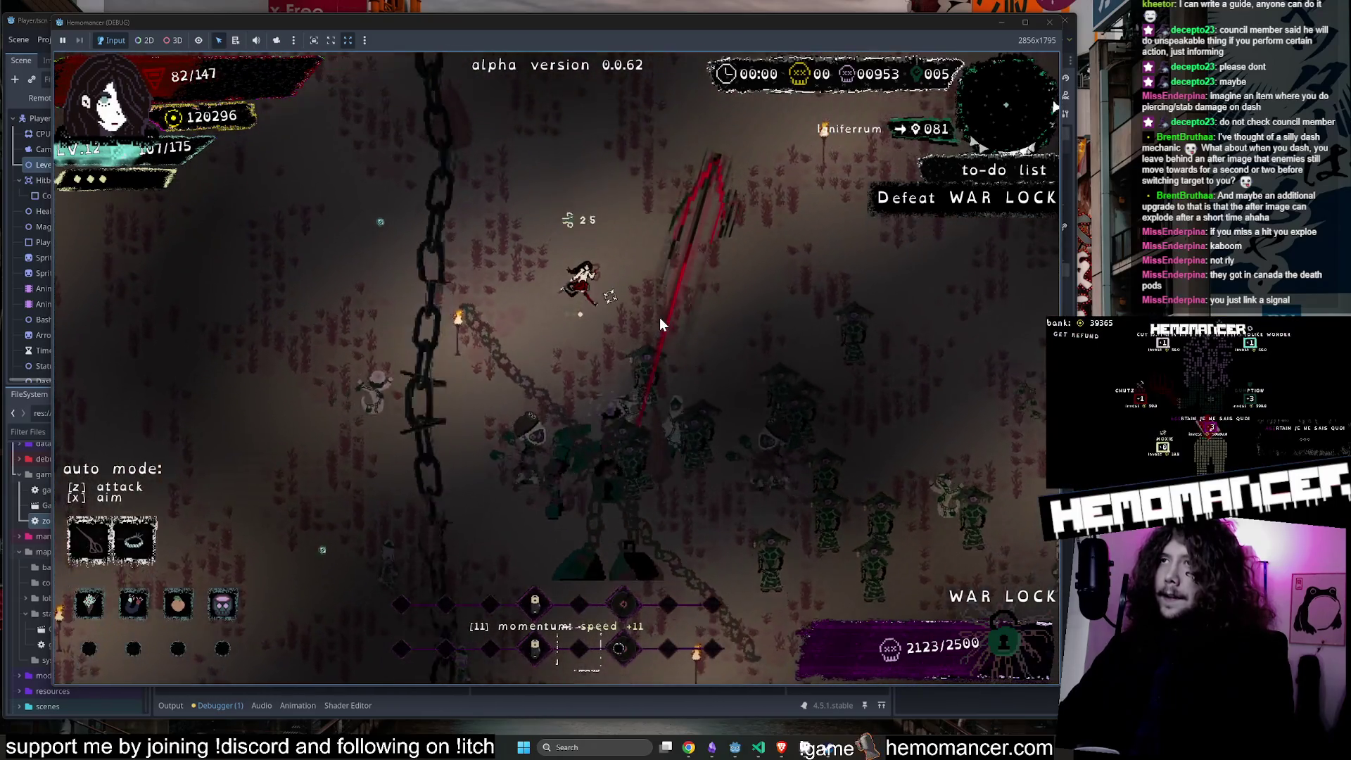
{"action": "key", "text": "d"}
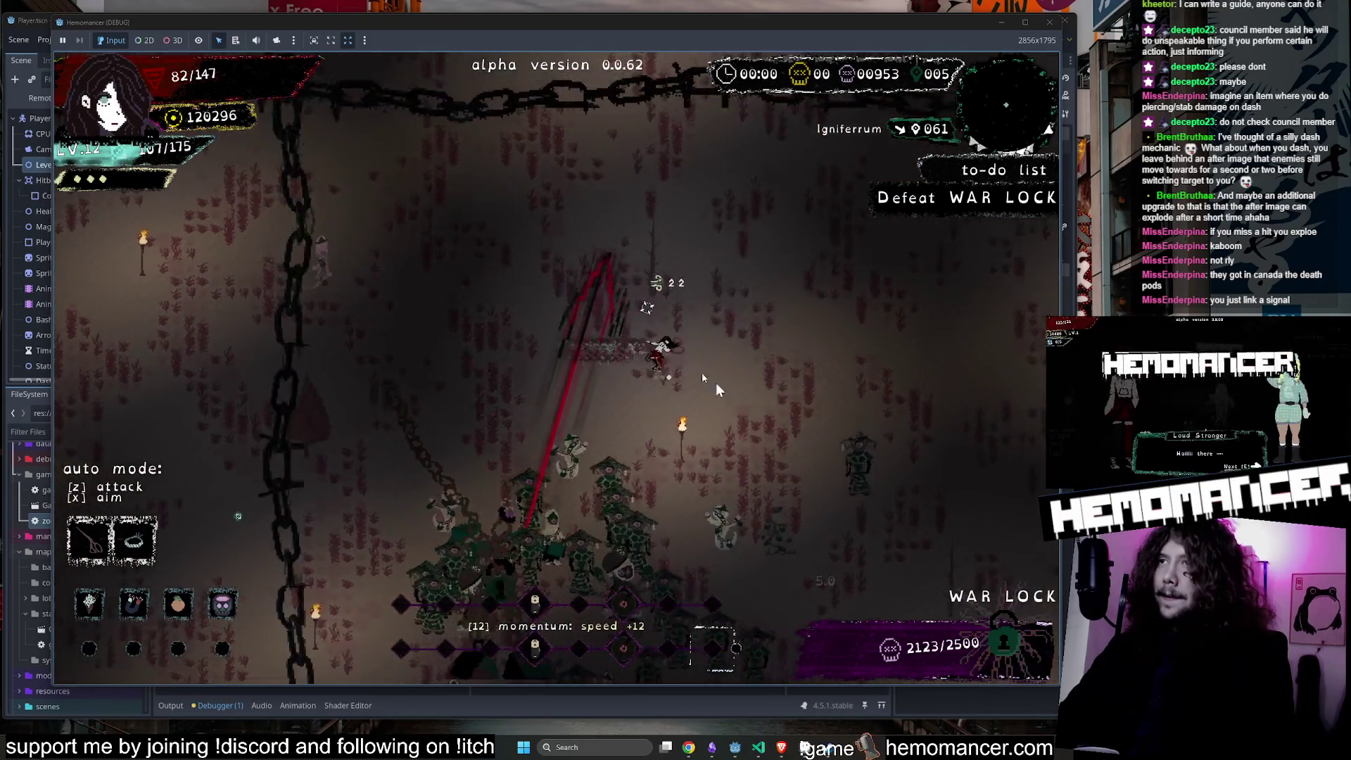
{"action": "key", "text": "a"}
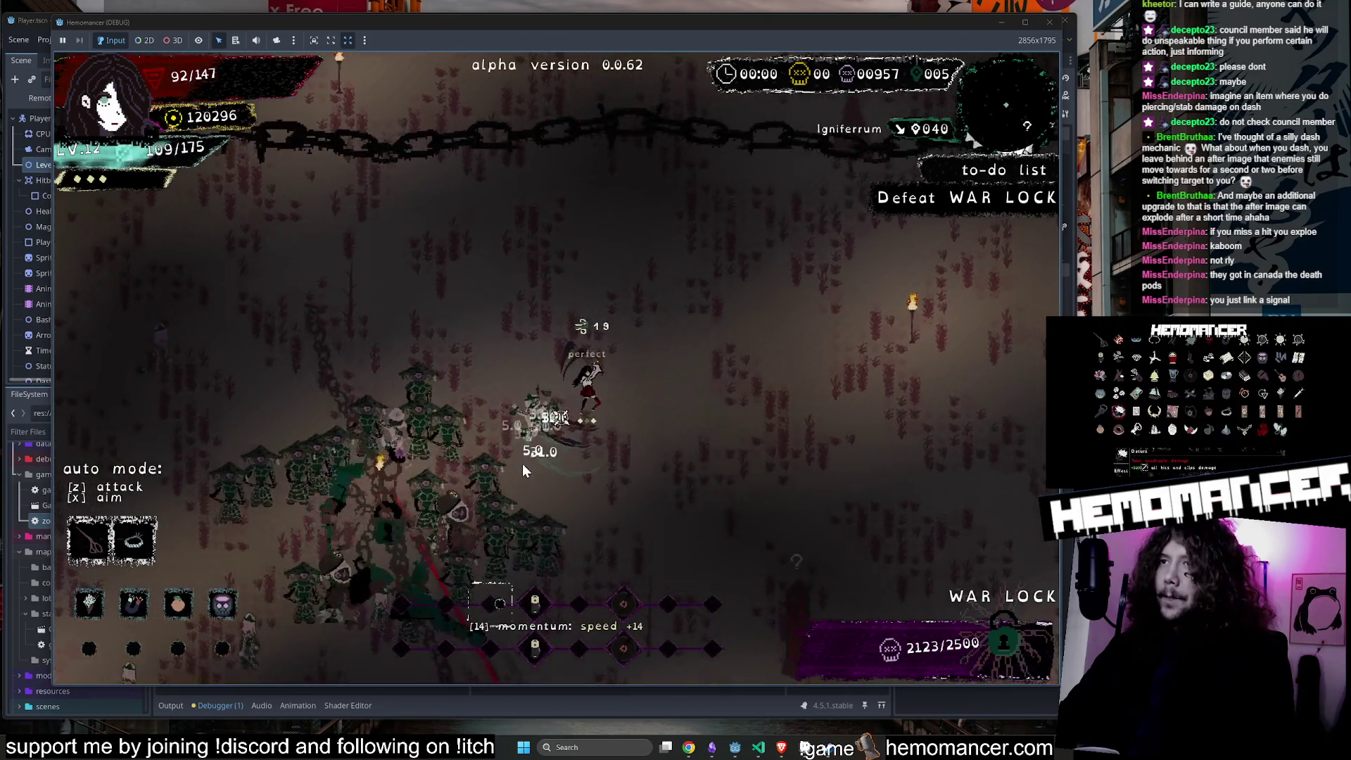
{"action": "key", "text": "s"}
{"action": "key", "text": "d"}
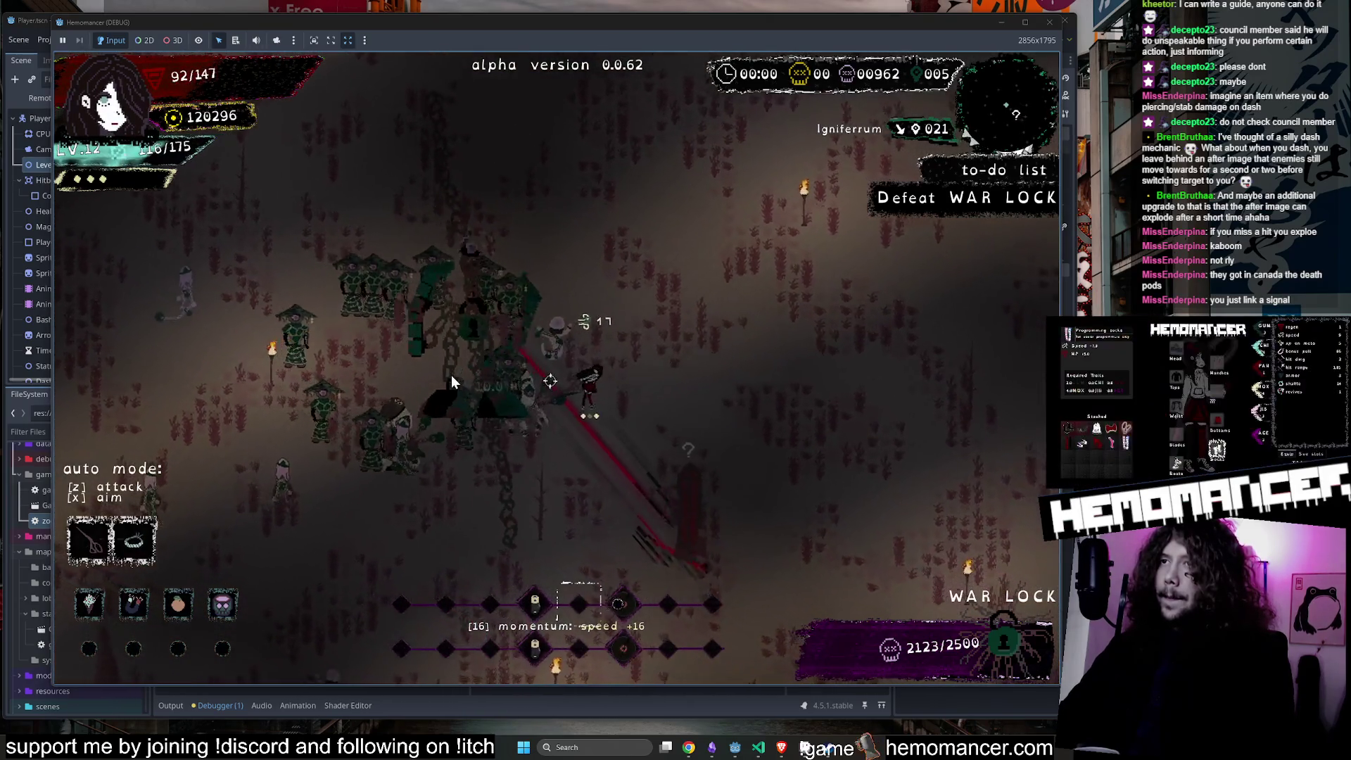
{"action": "key", "text": "w"}
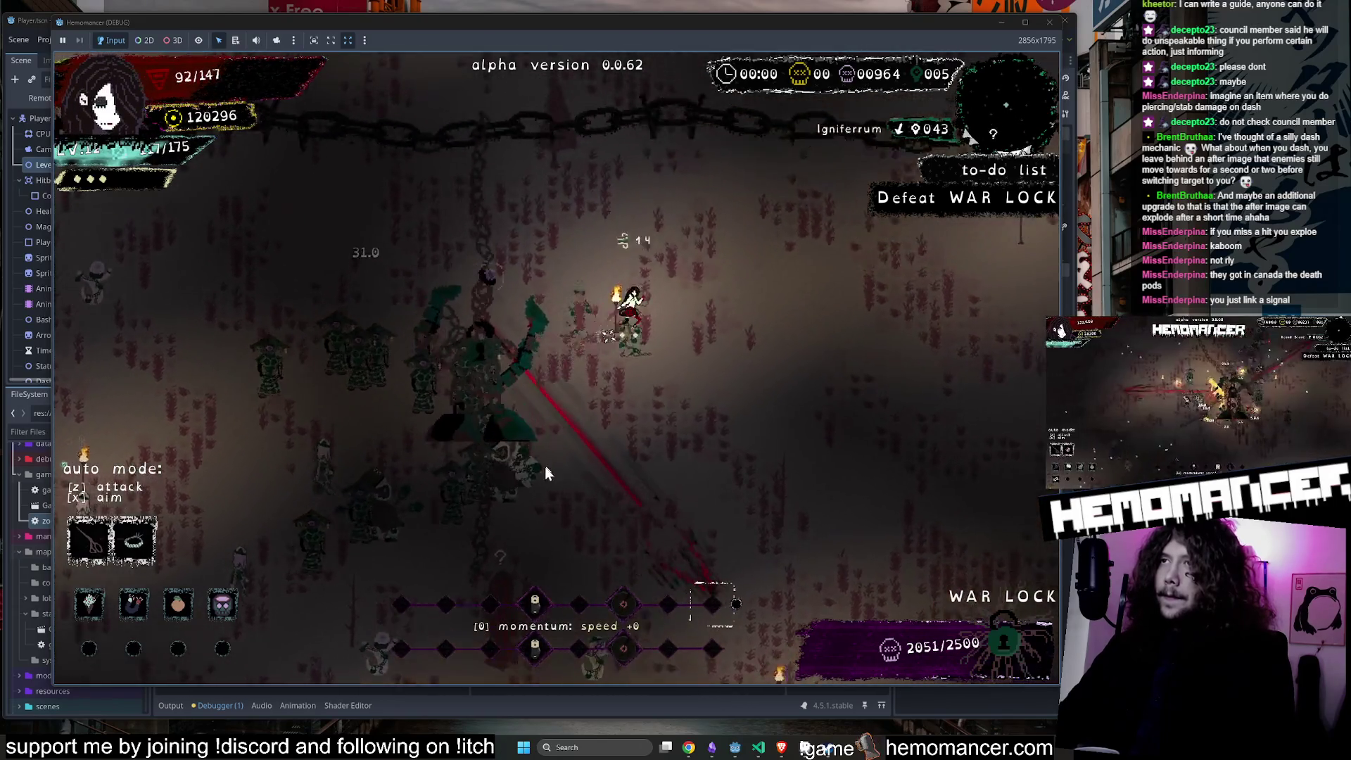
{"action": "key", "text": "s"}
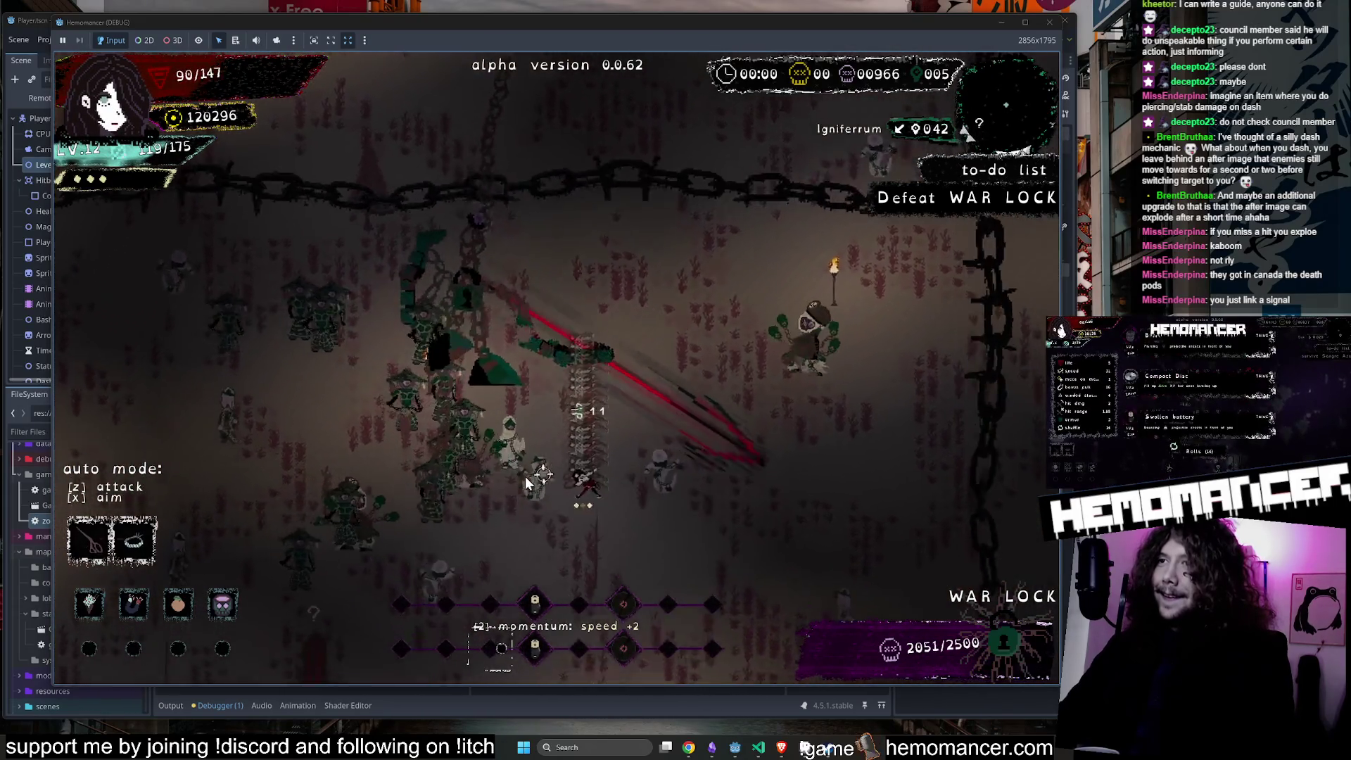
{"action": "key", "text": "s"}
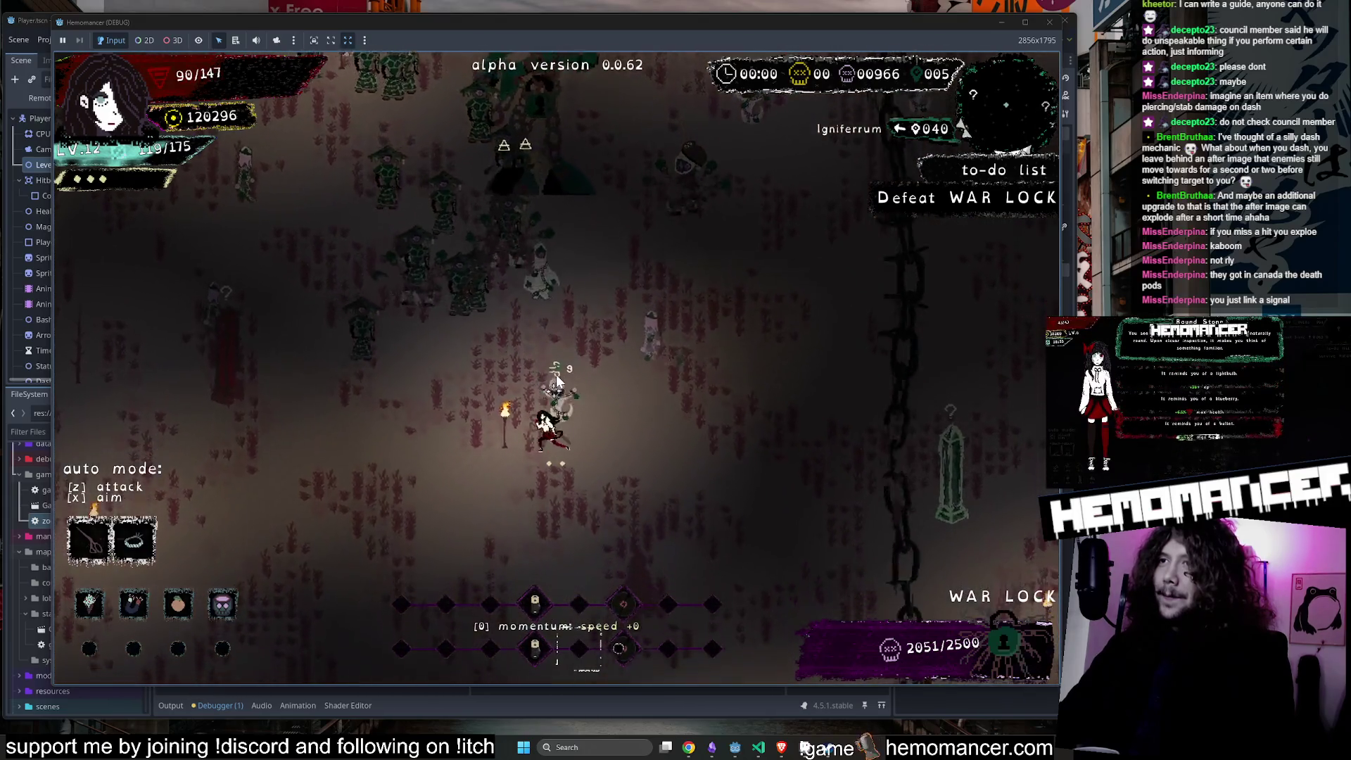
{"action": "key", "text": "s"}
{"action": "key", "text": "a"}
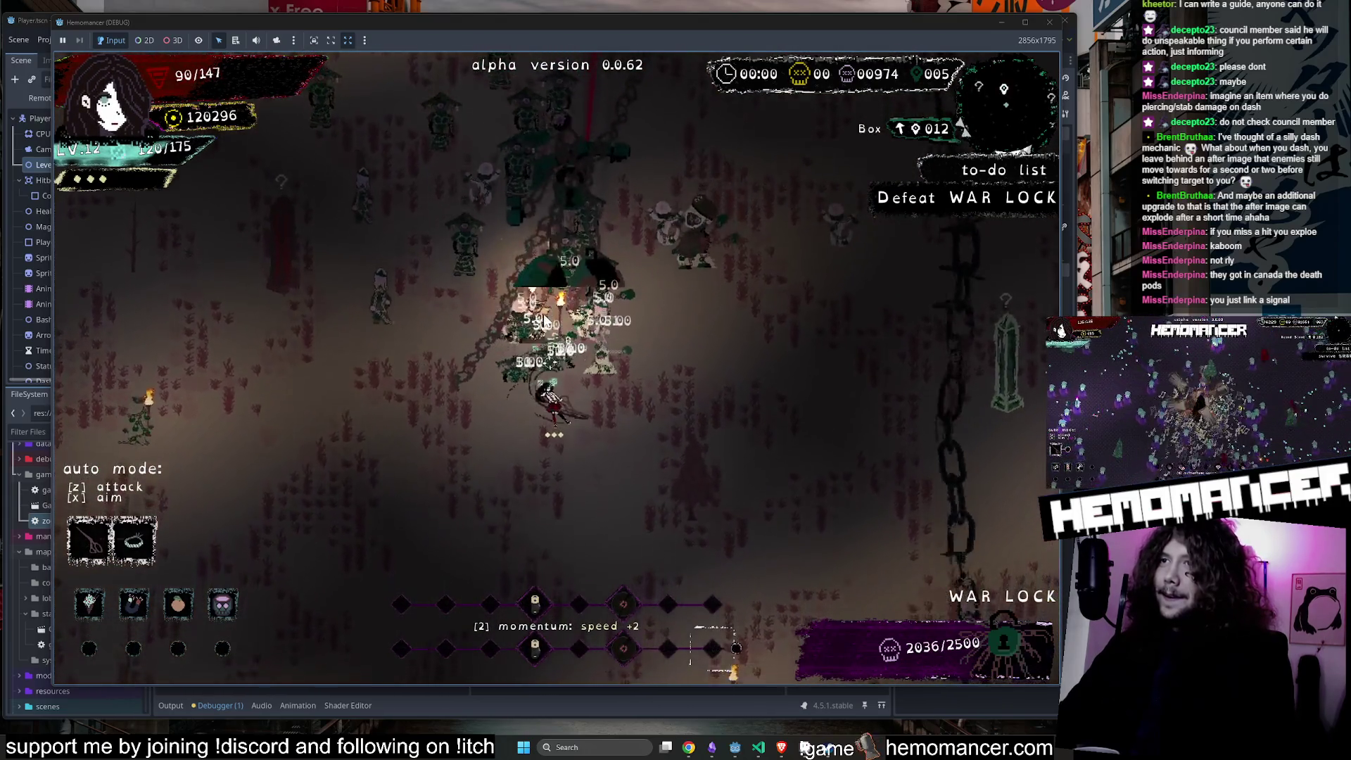
{"action": "key", "text": "s"}
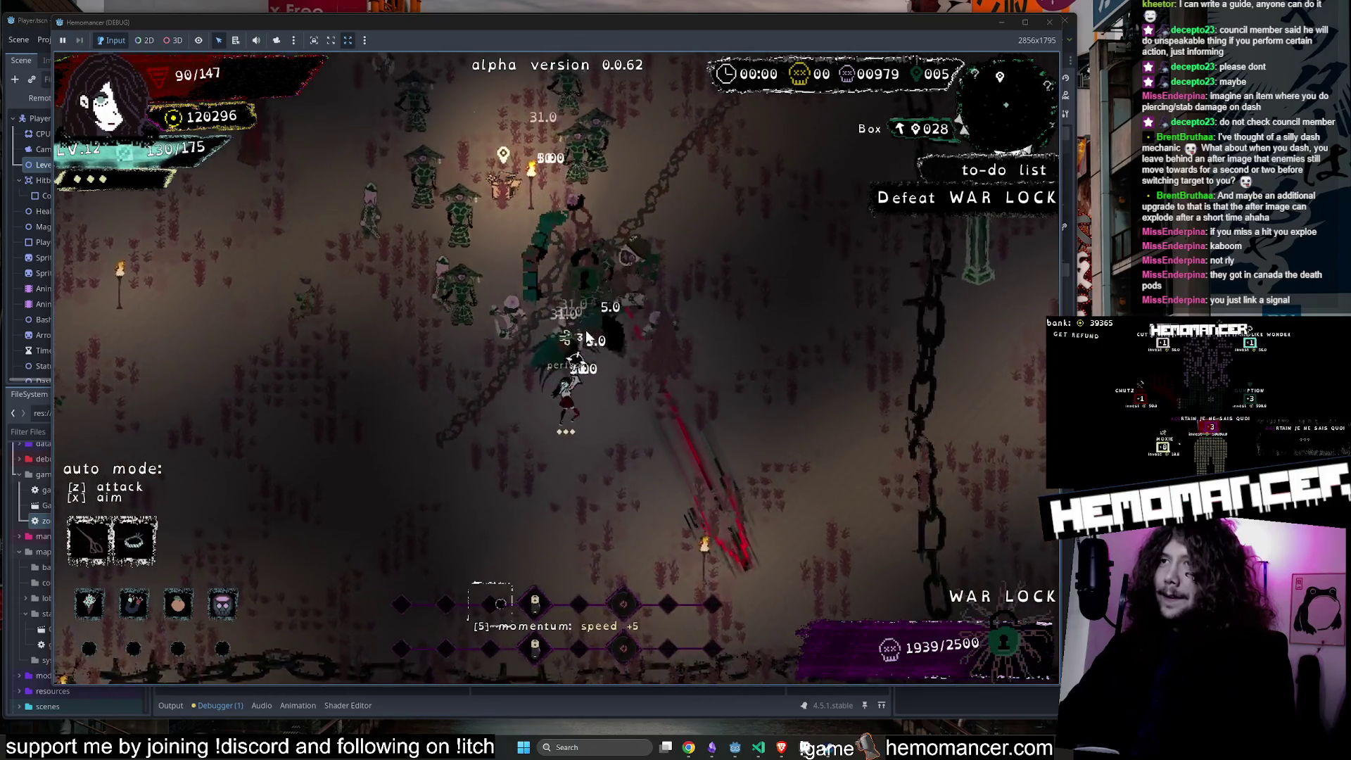
{"action": "key", "text": "a"}
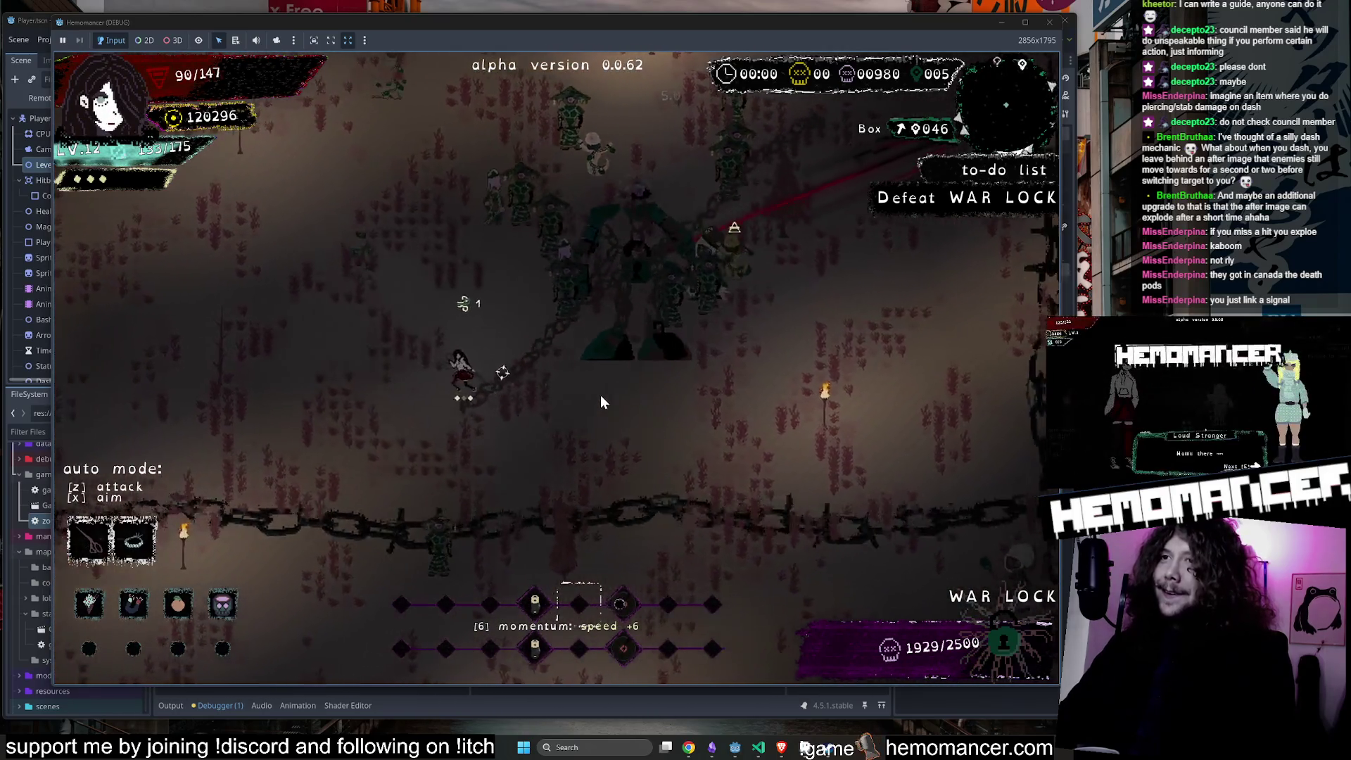
{"action": "key", "text": "w"}
{"action": "key", "text": "d"}
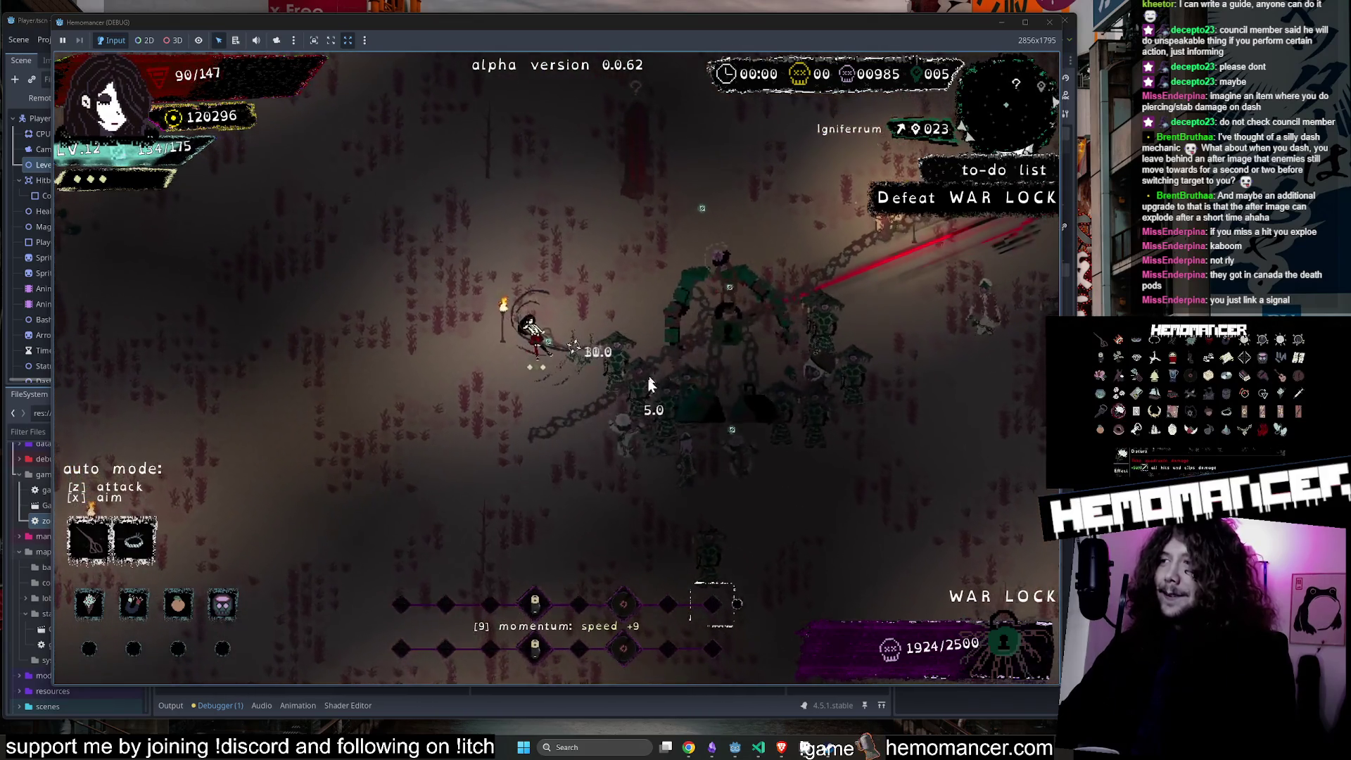
{"action": "key", "text": "w"}
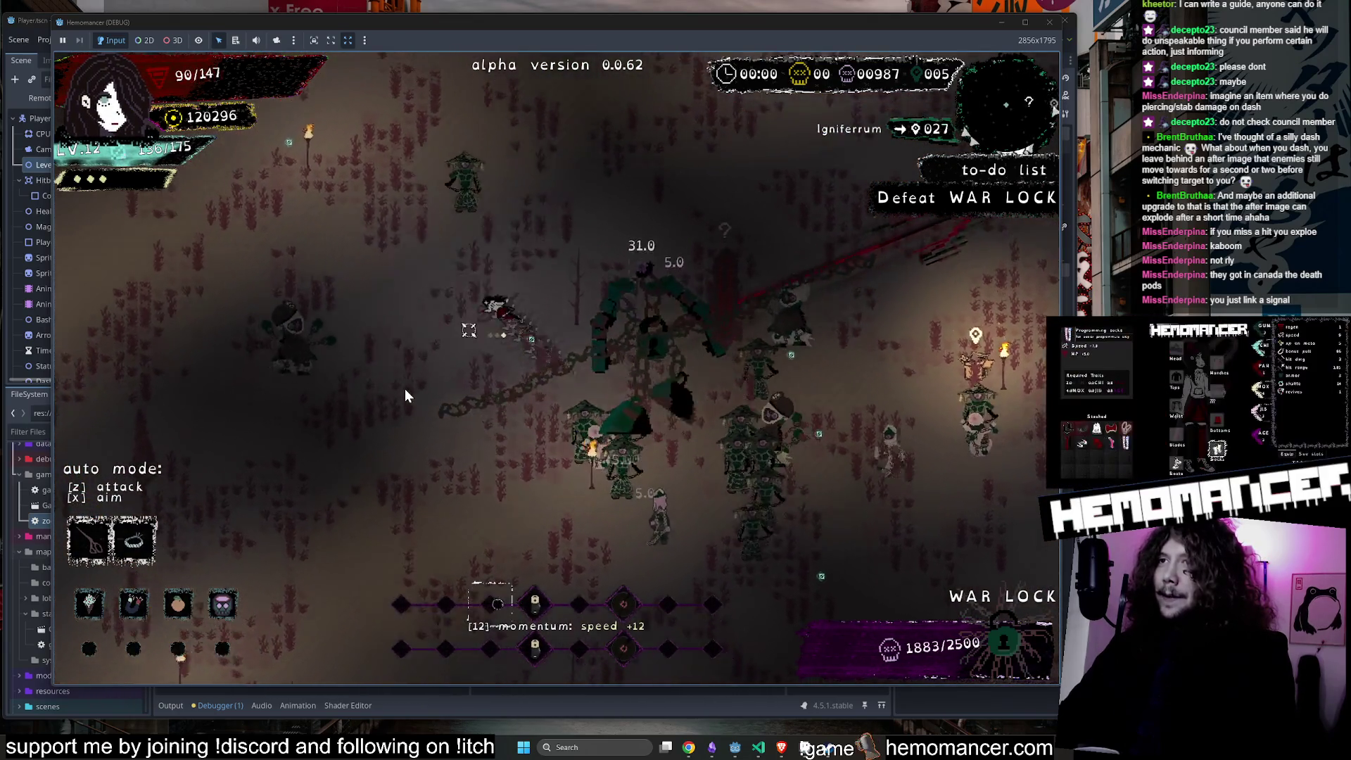
{"action": "key", "text": "s"}
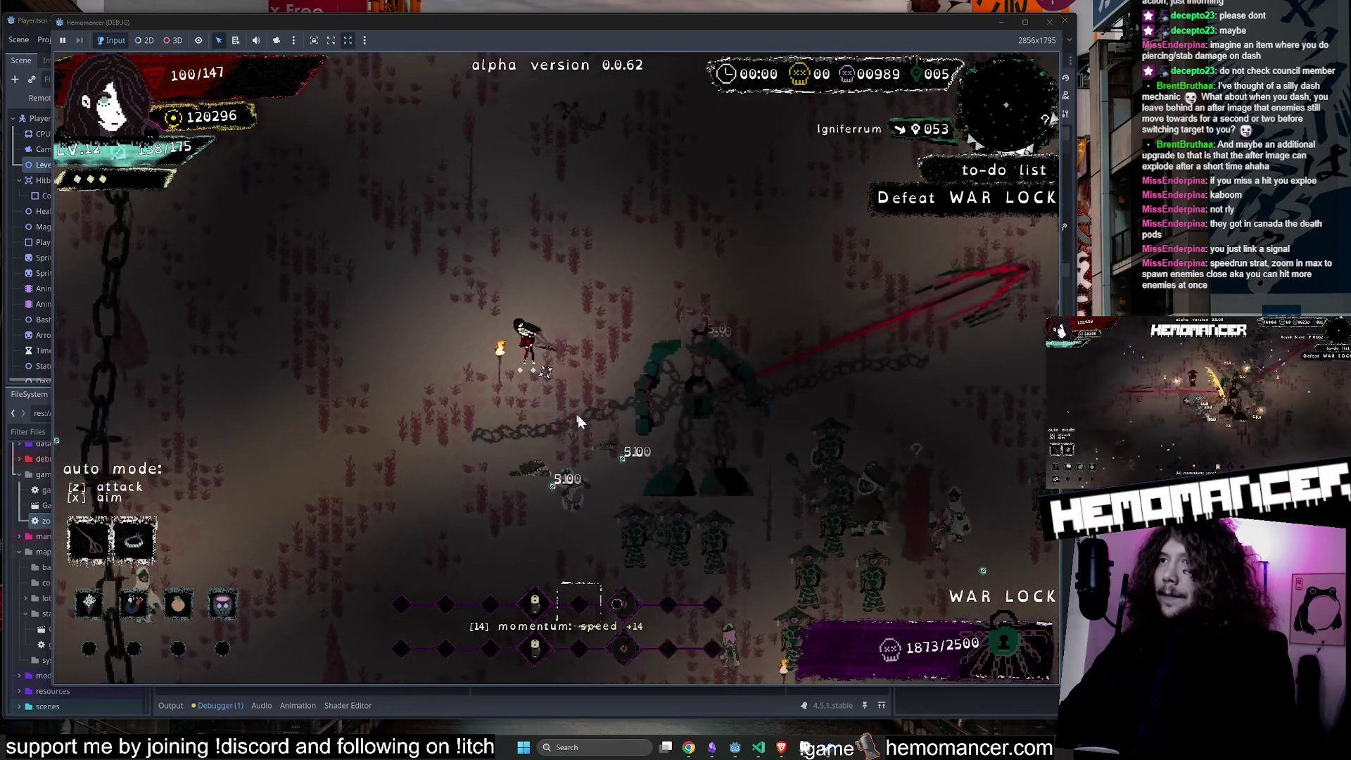
Cut through the crowd back to the boss until level 13, reroll the upgrades and take Kapala.
{"action": "key", "text": "a"}
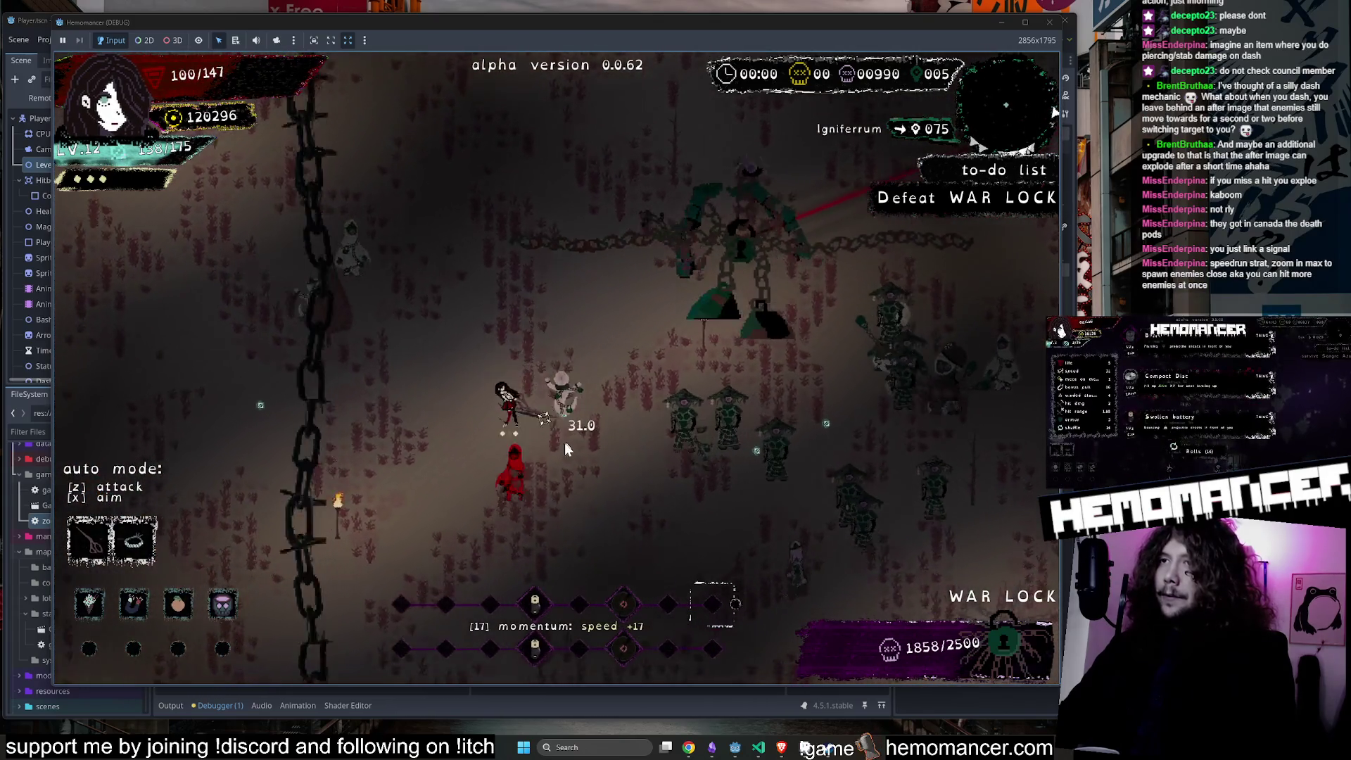
{"action": "key", "text": "d"}
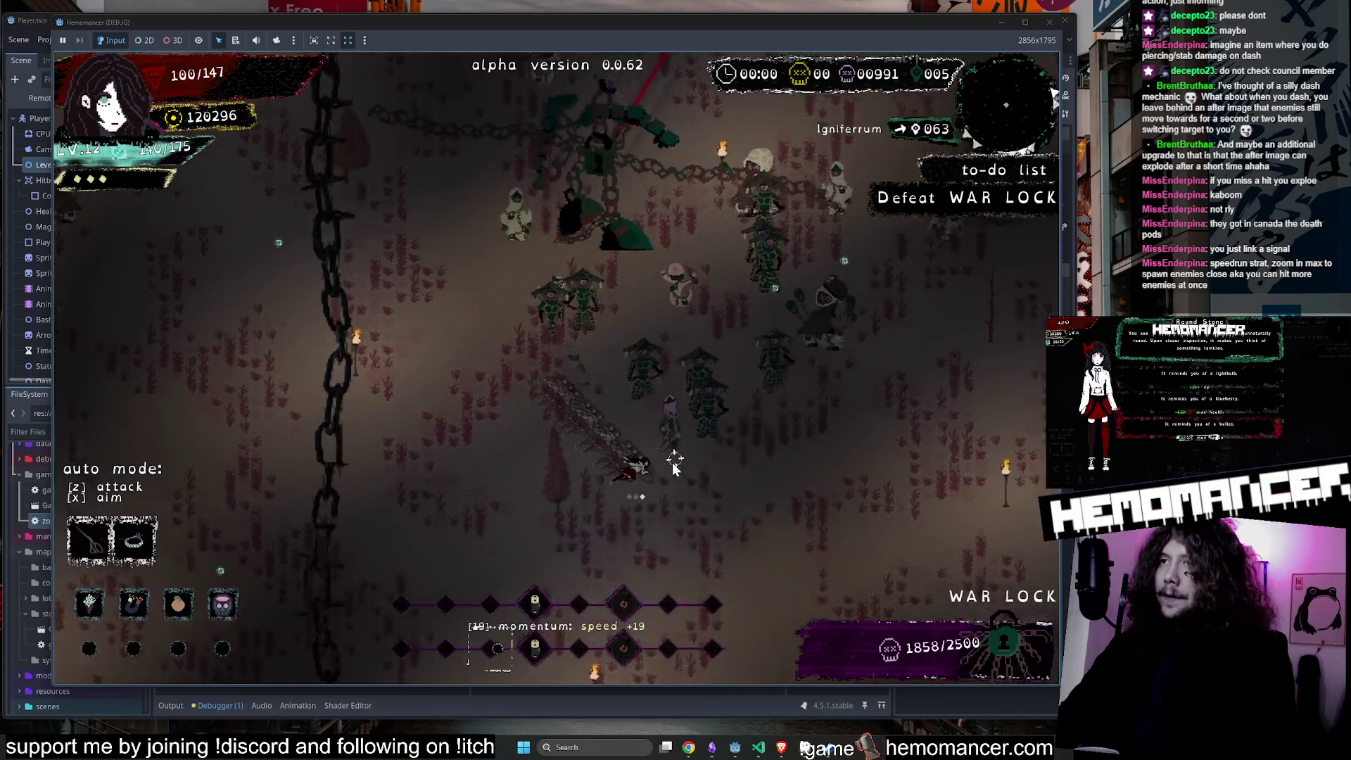
{"action": "key", "text": "d"}
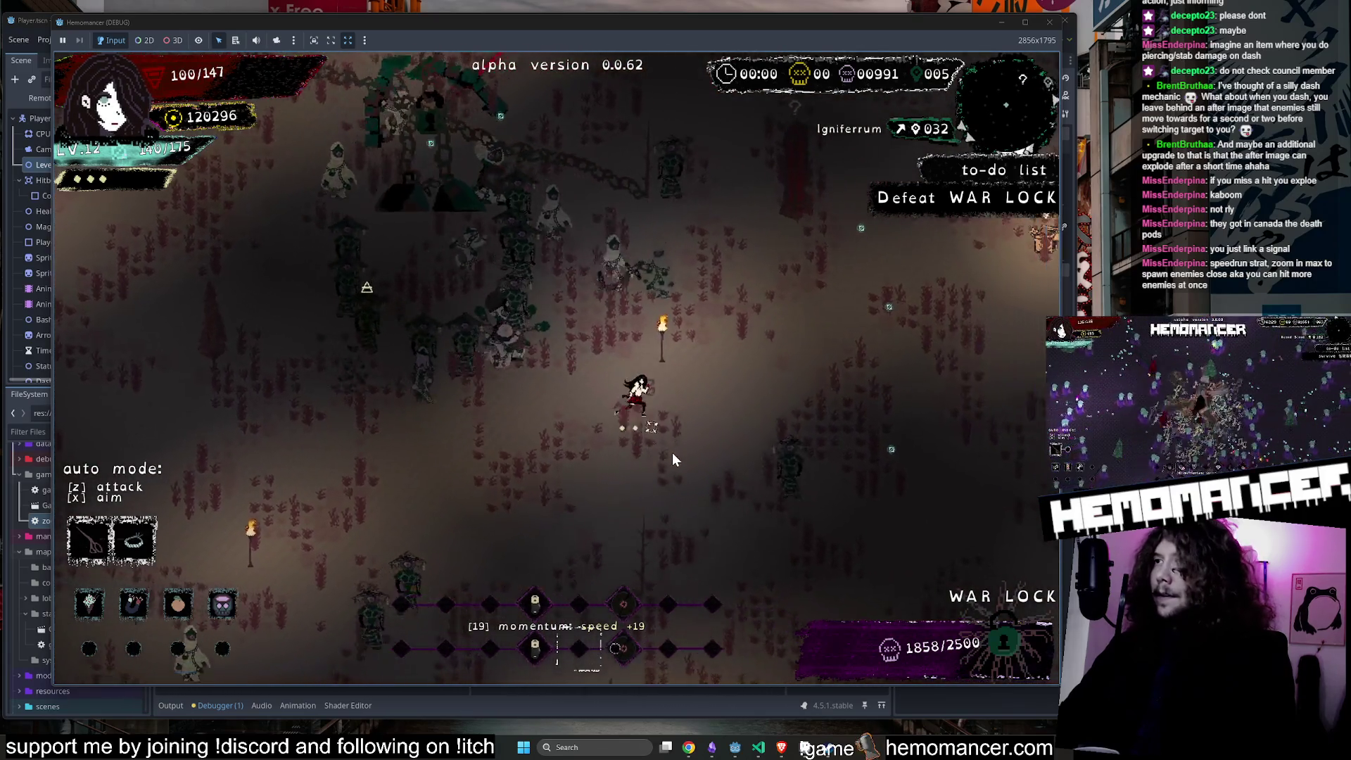
{"action": "key", "text": "w"}
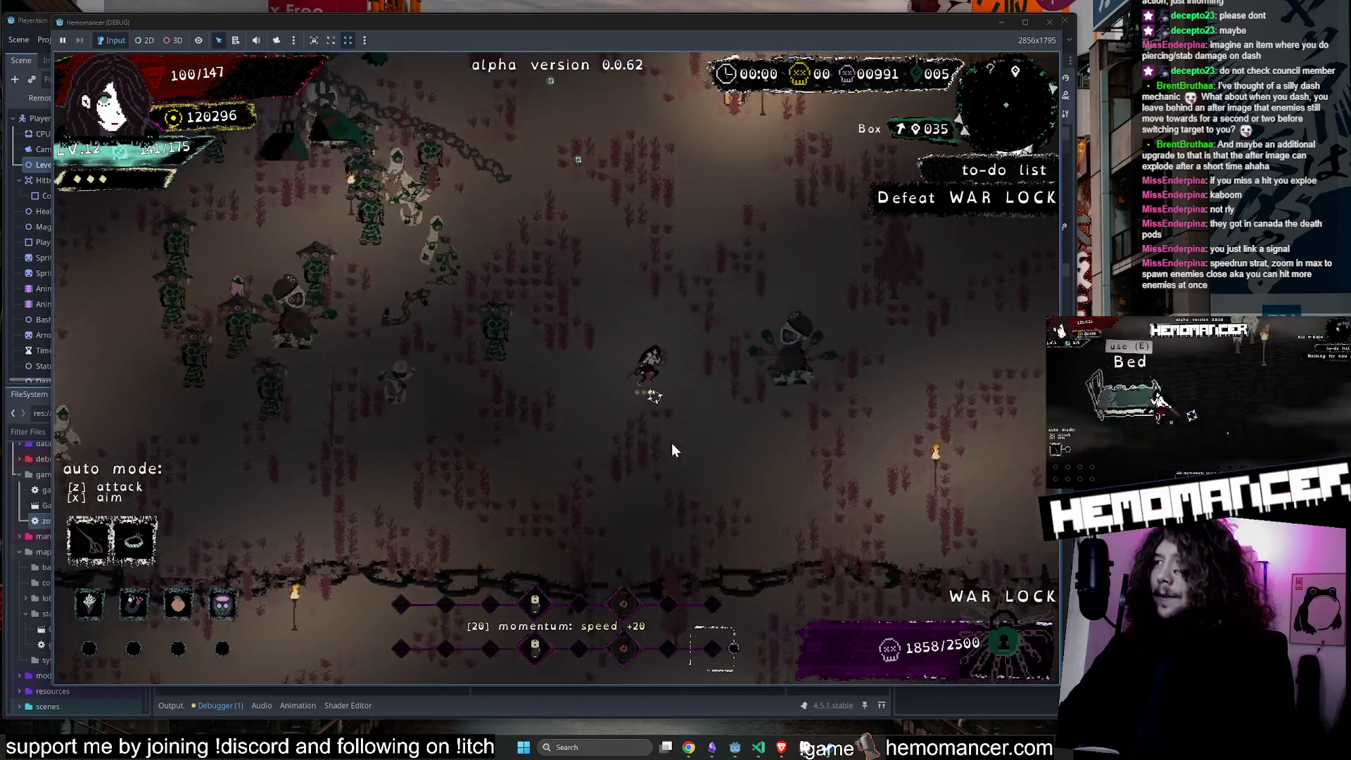
{"action": "key", "text": "w"}
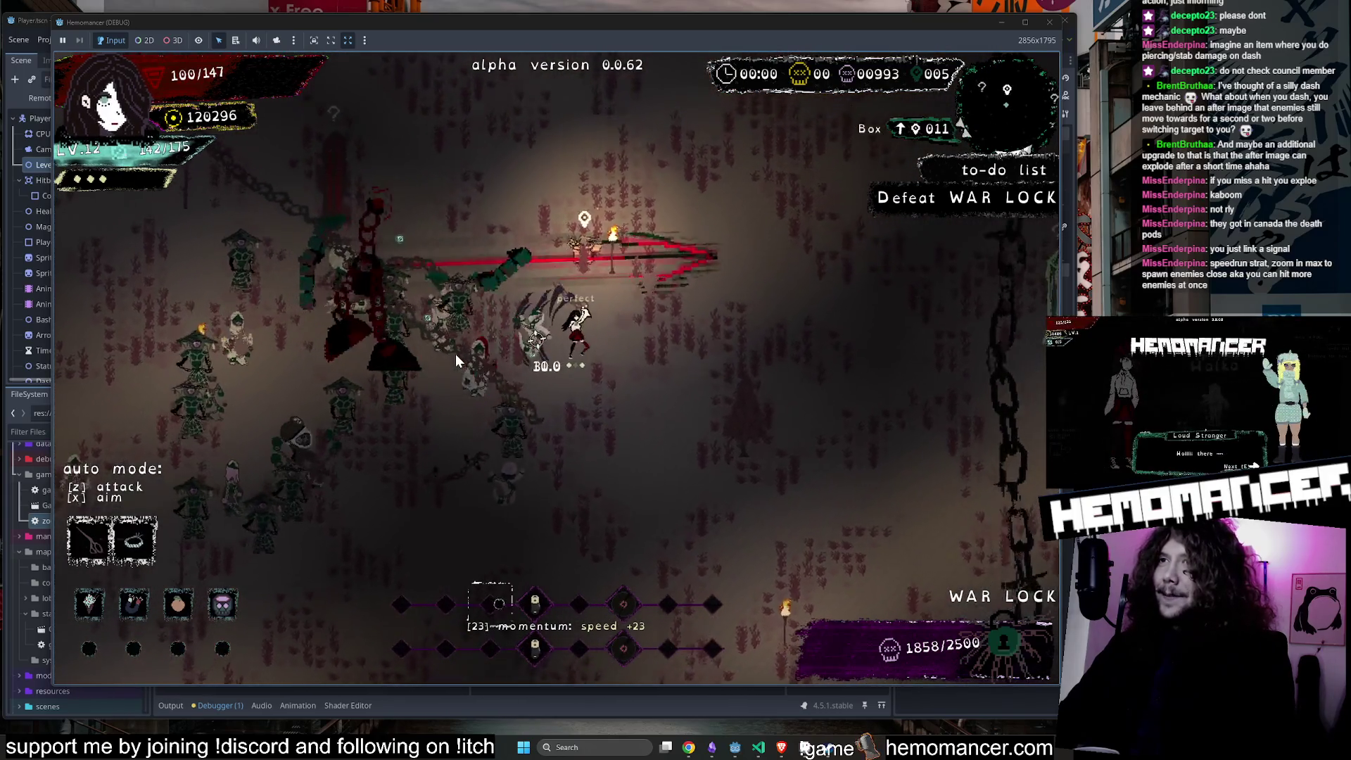
{"action": "key", "text": "w"}
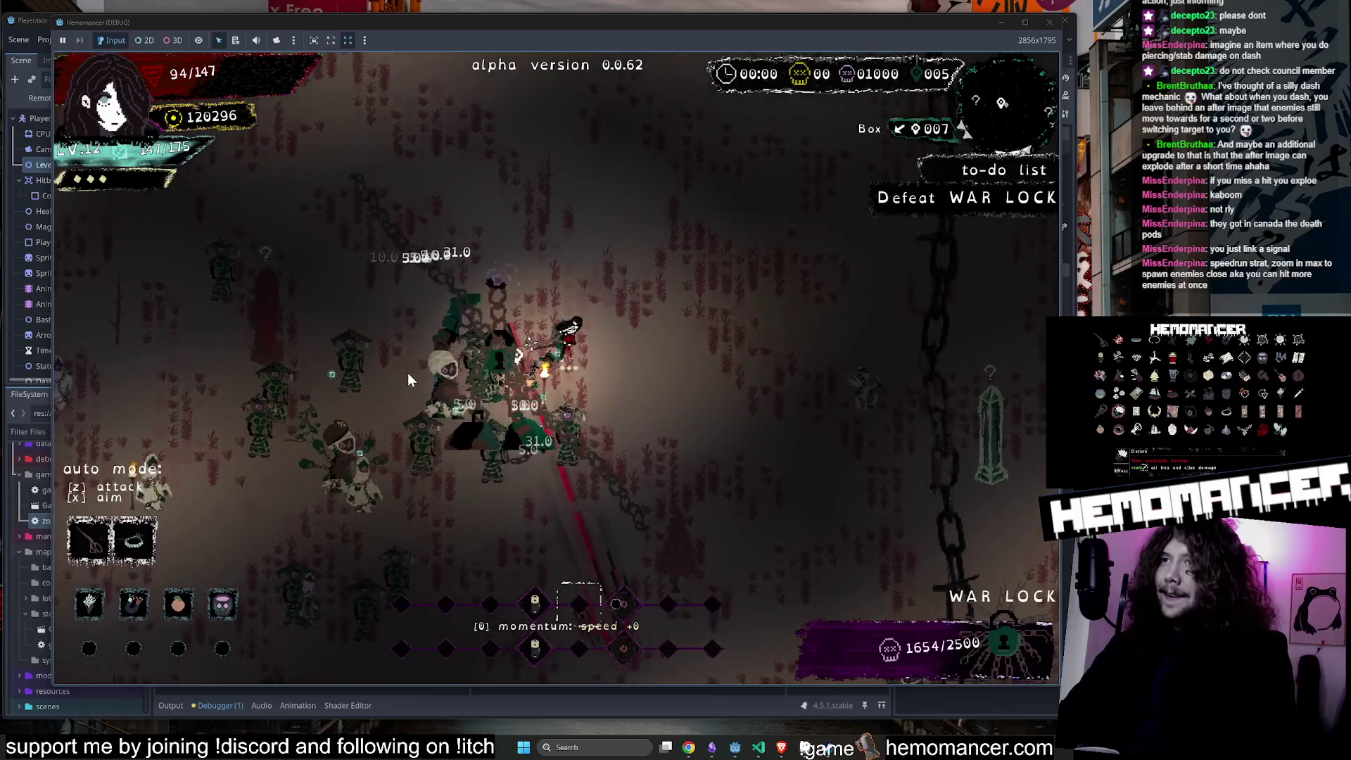
{"action": "key", "text": "w"}
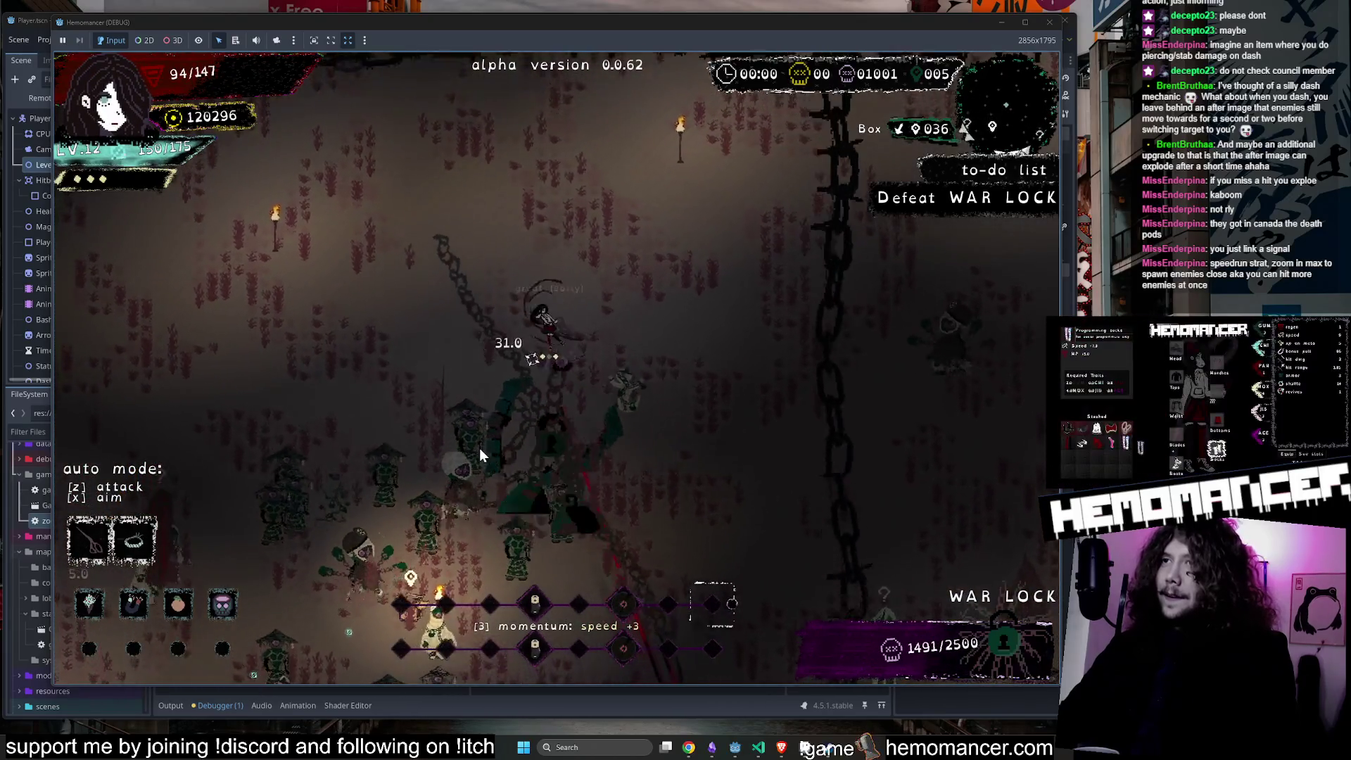
{"action": "key", "text": "w"}
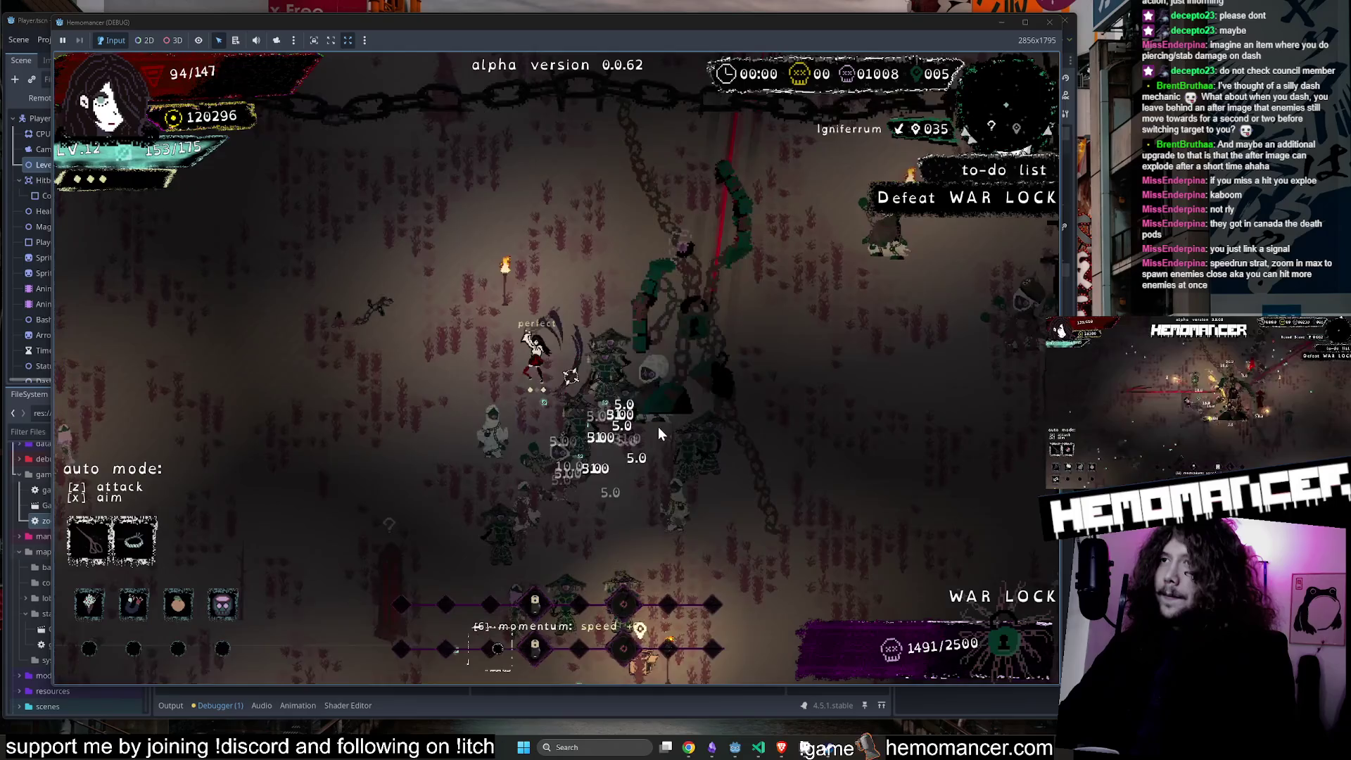
{"action": "key", "text": "a"}
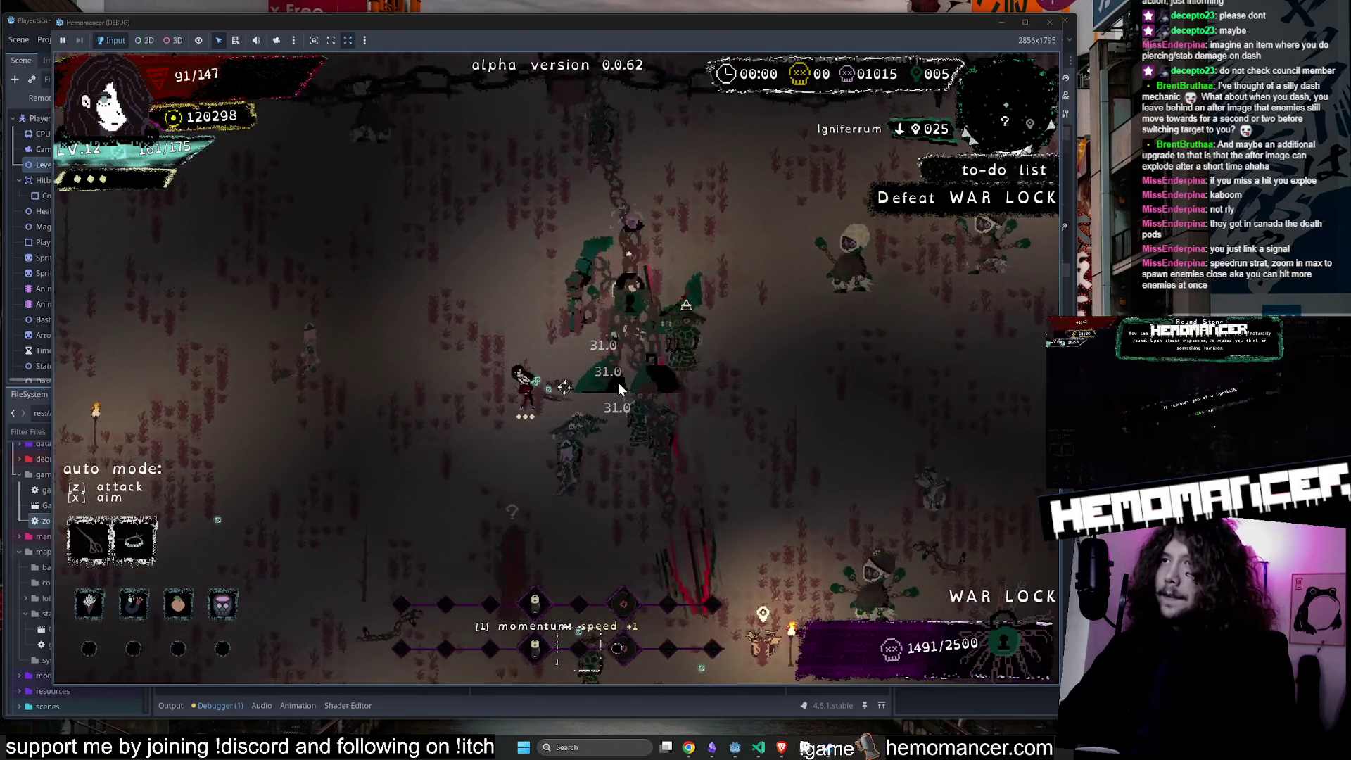
{"action": "key", "text": "a"}
{"action": "key", "text": "s"}
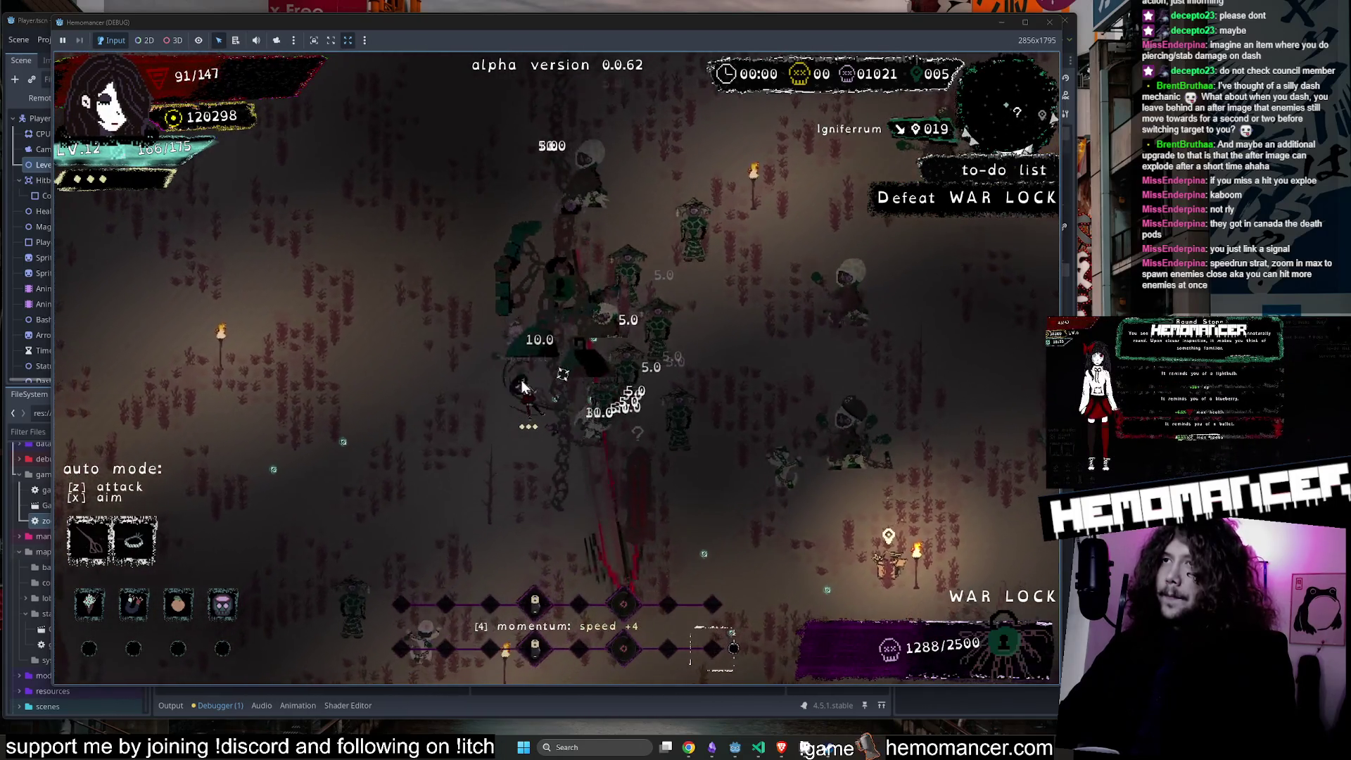
{"action": "key", "text": "d"}
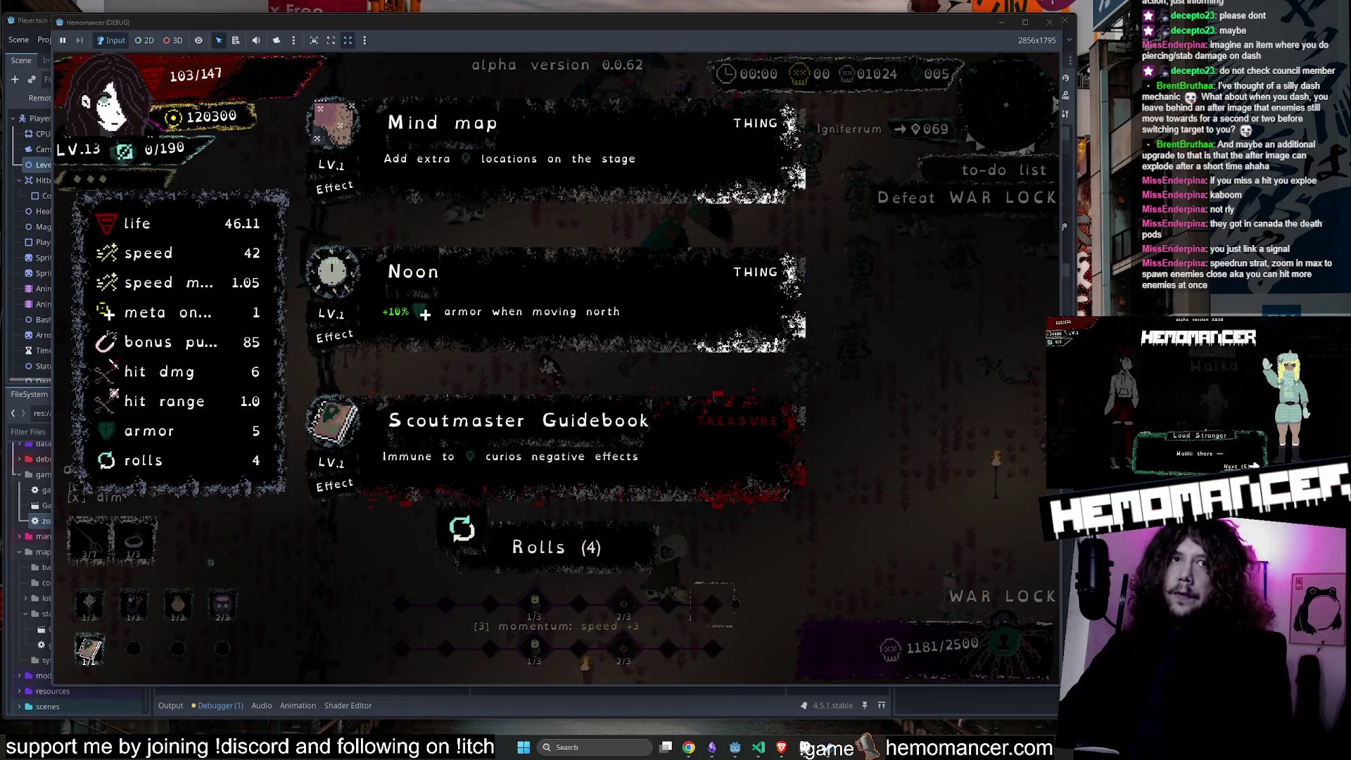
{"action": "left_click", "coordinate": [559, 550]}
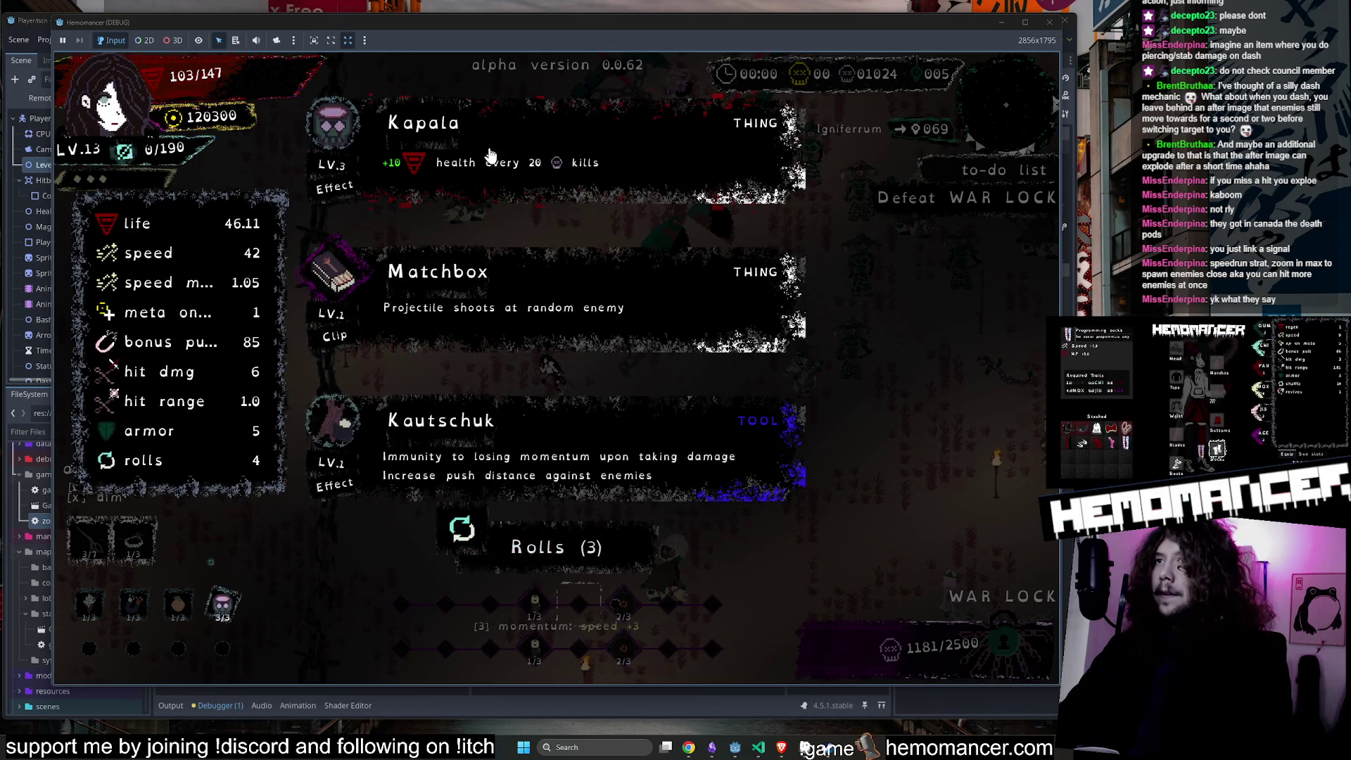
{"action": "left_click", "coordinate": [488, 154]}
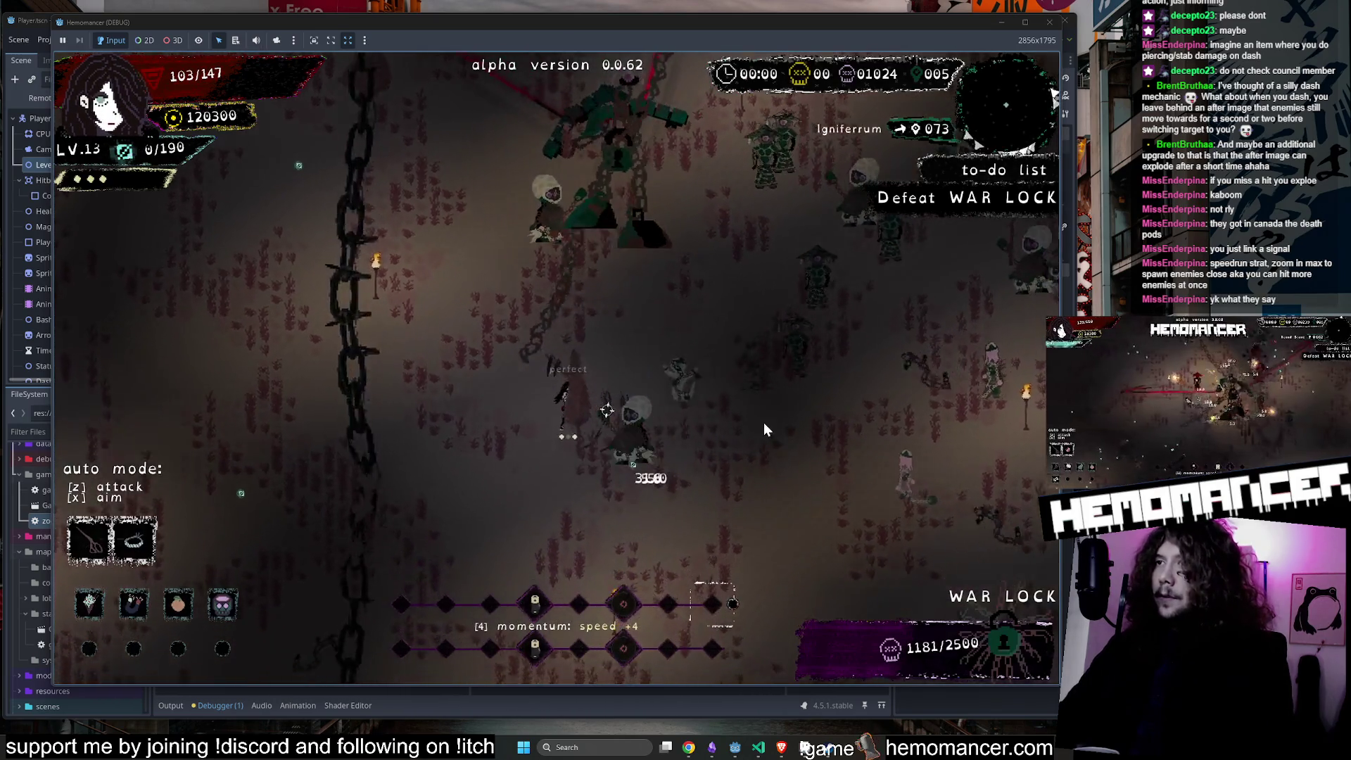
Weave around the War Lock, hitting it and dashing away from its attacks.
{"action": "key", "text": "s+d"}
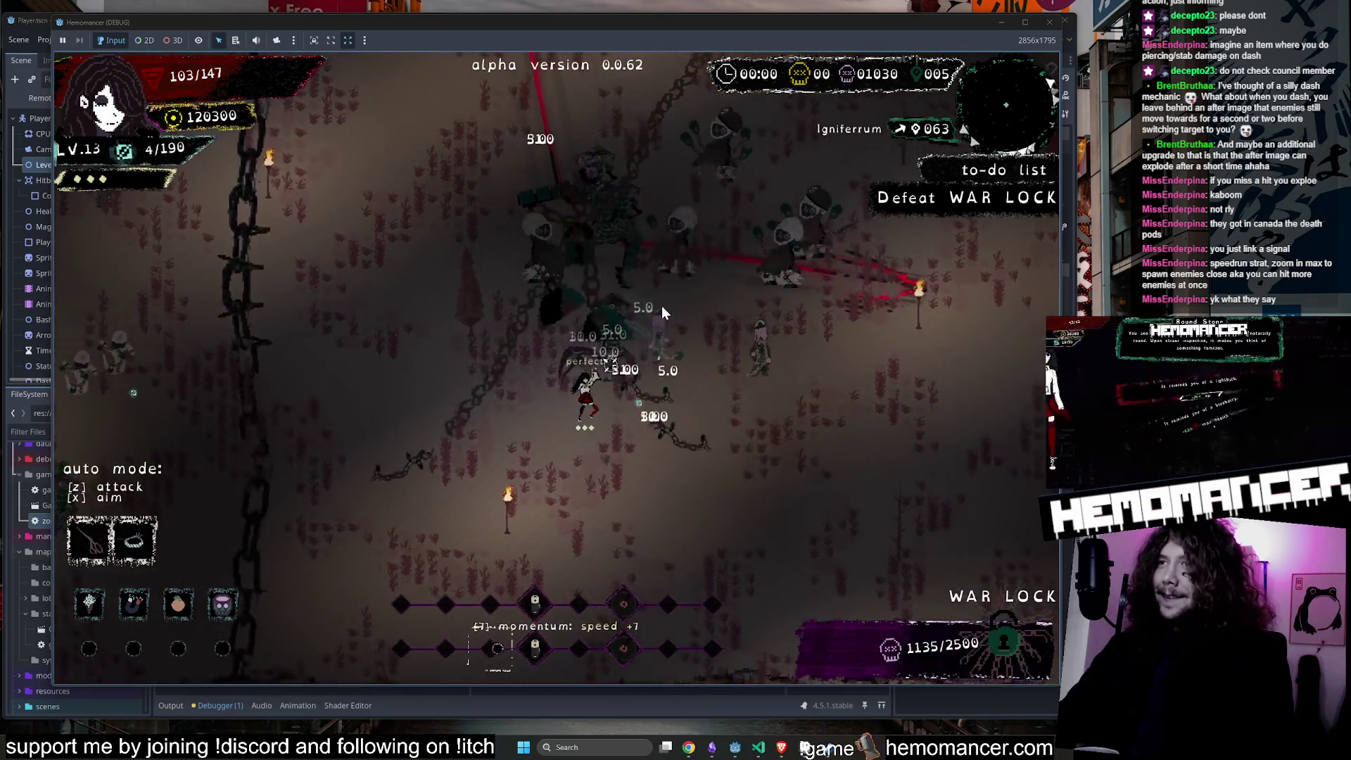
{"action": "key", "text": "d"}
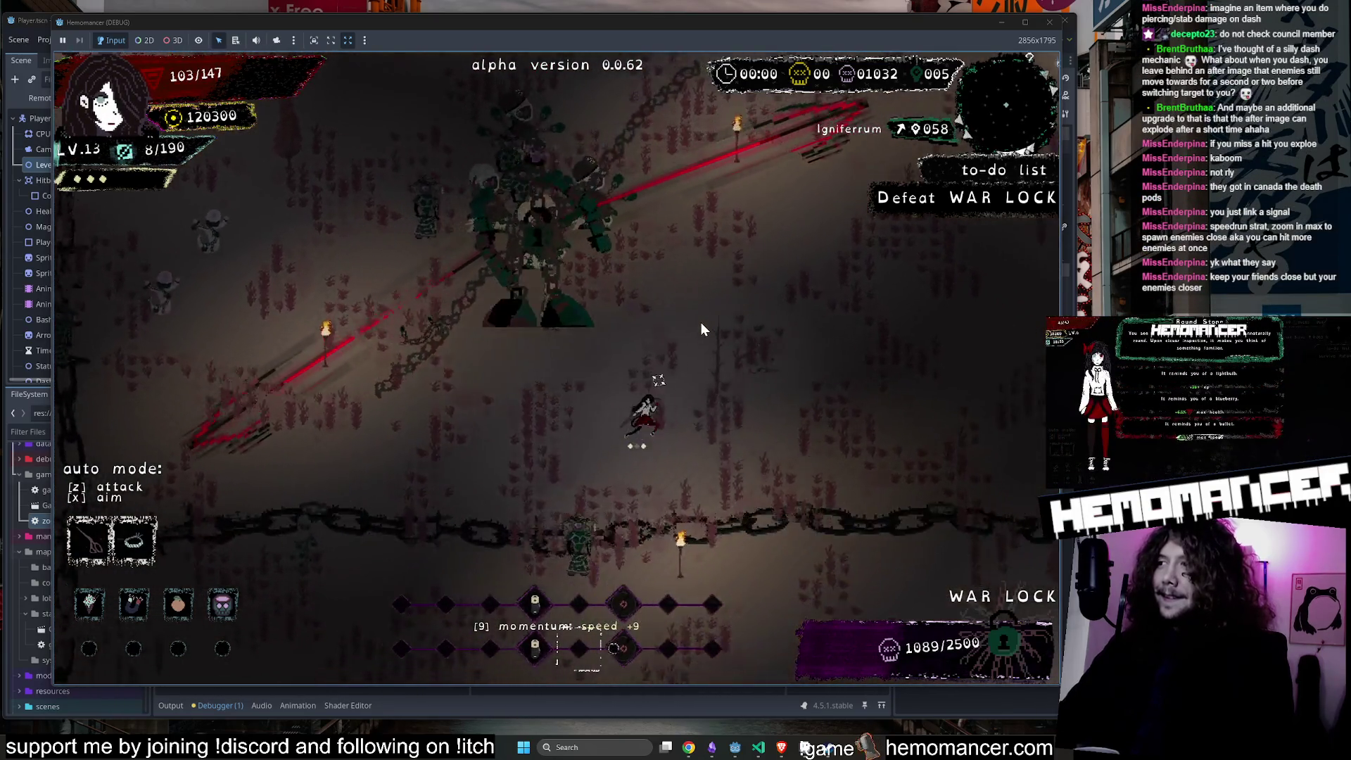
{"action": "key", "text": "w"}
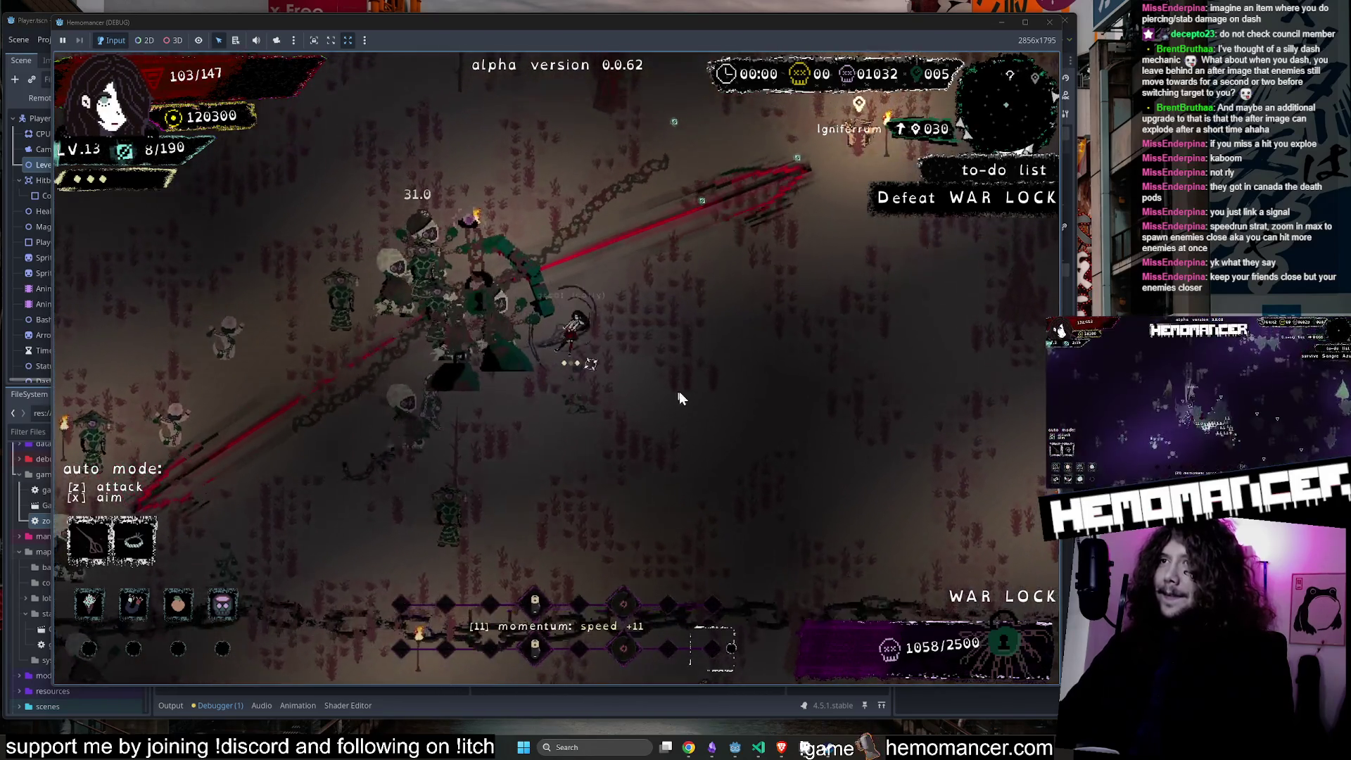
{"action": "key", "text": "d"}
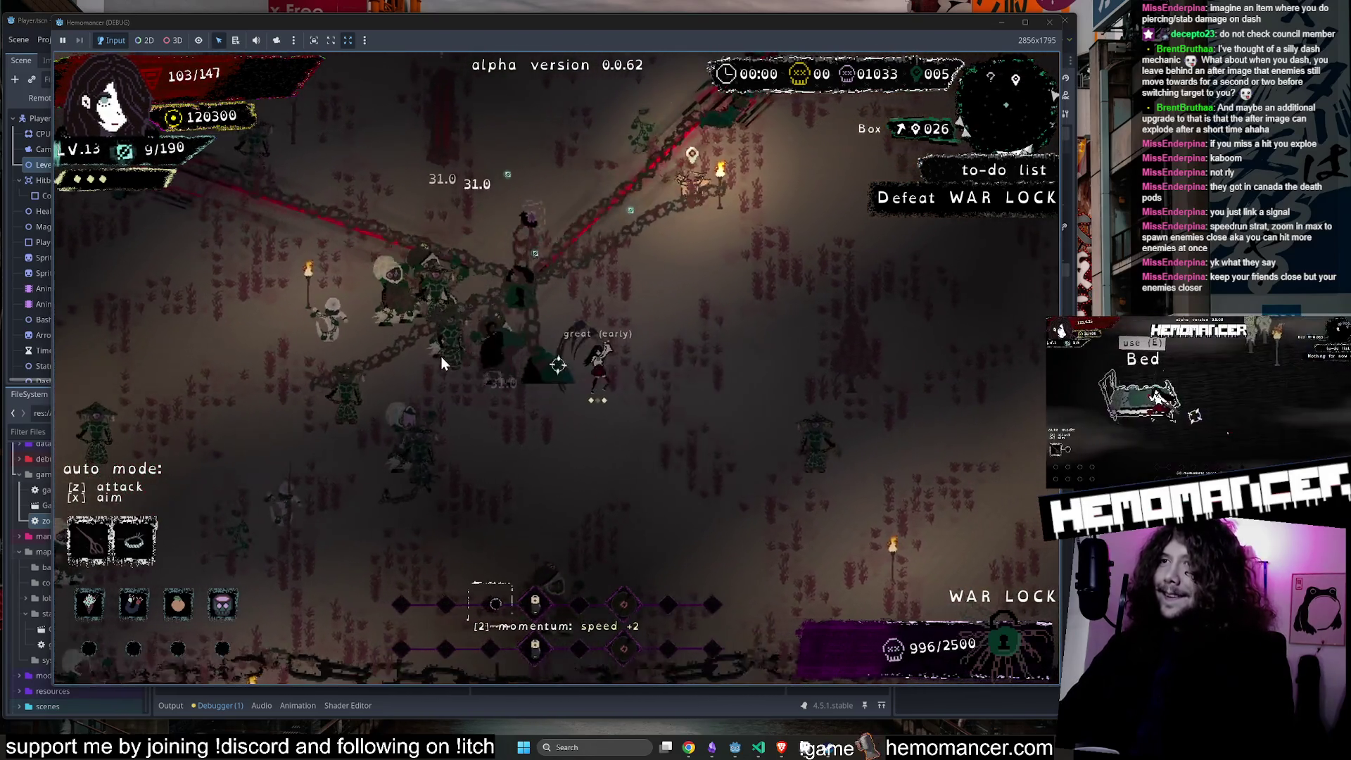
{"action": "key", "text": "s"}
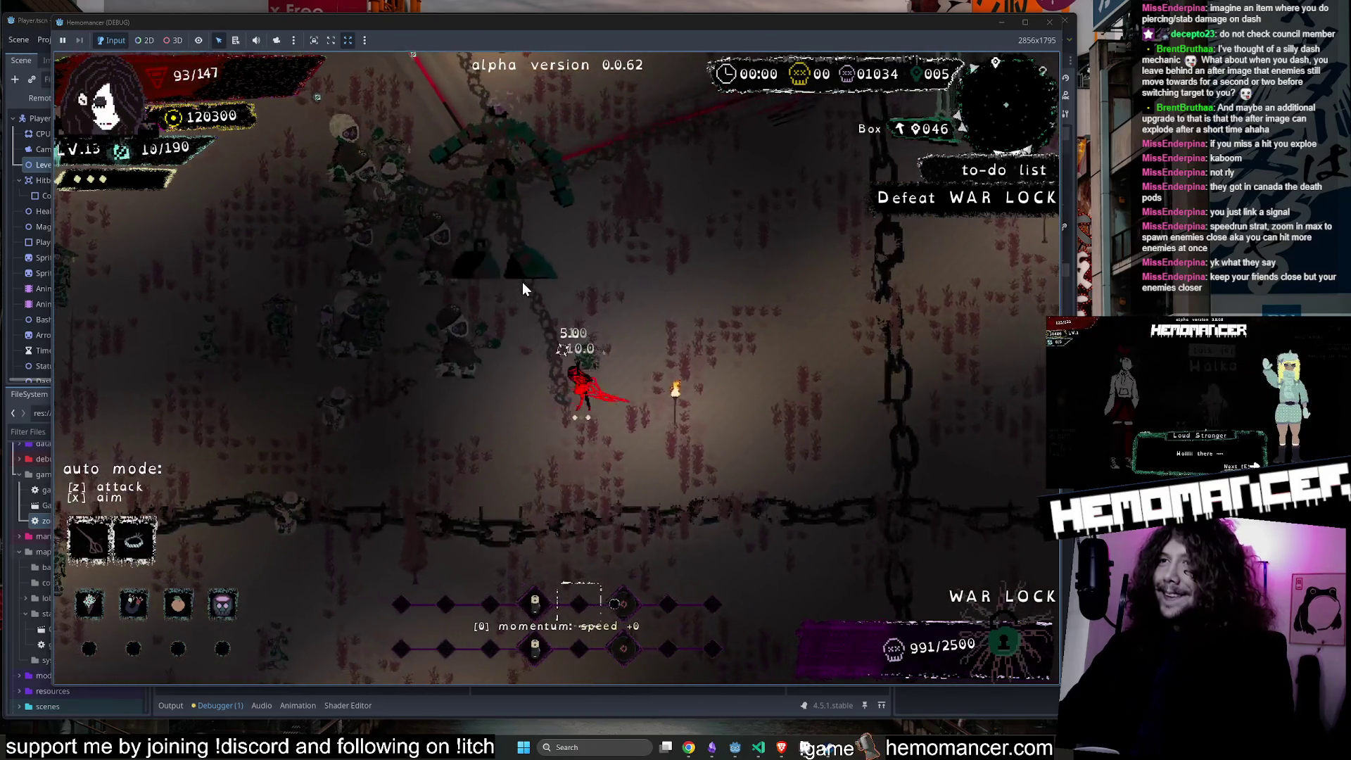
{"action": "key", "text": "s"}
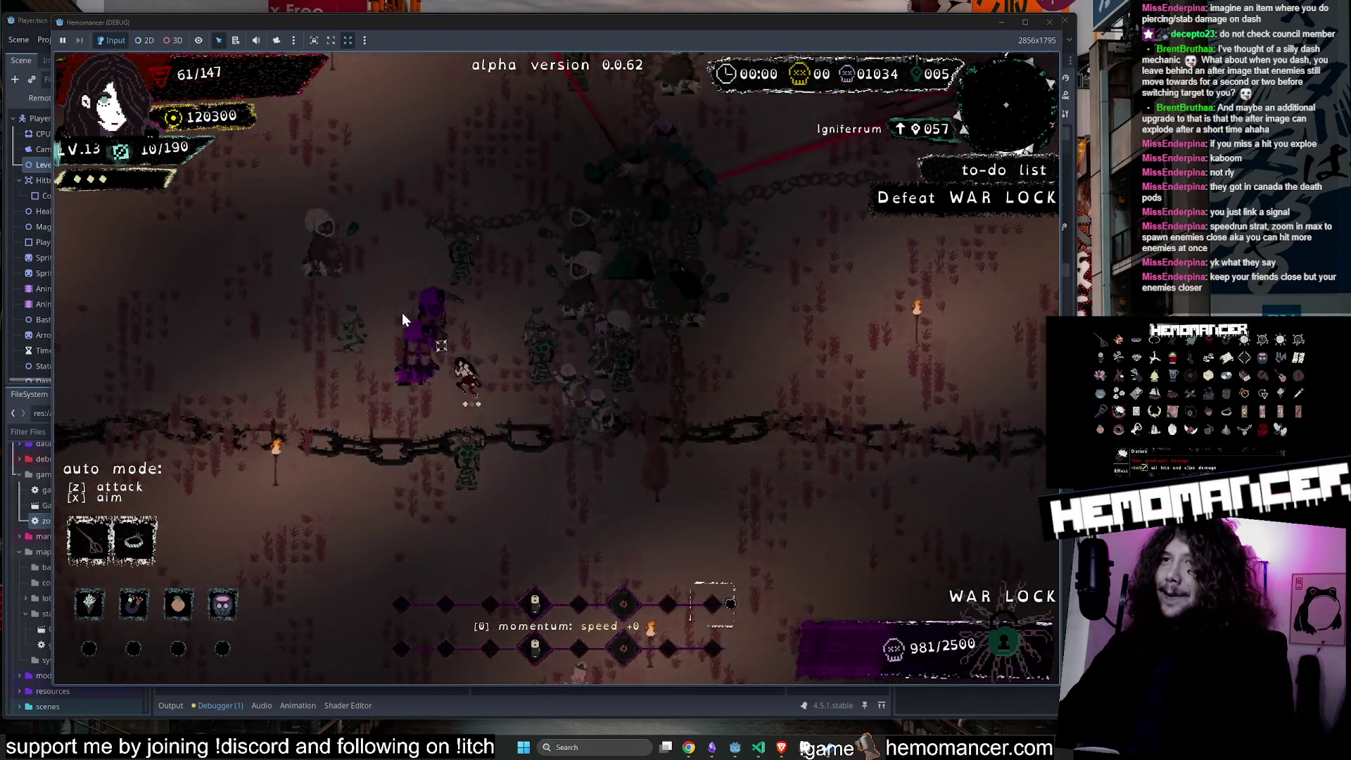
{"action": "key", "text": "w"}
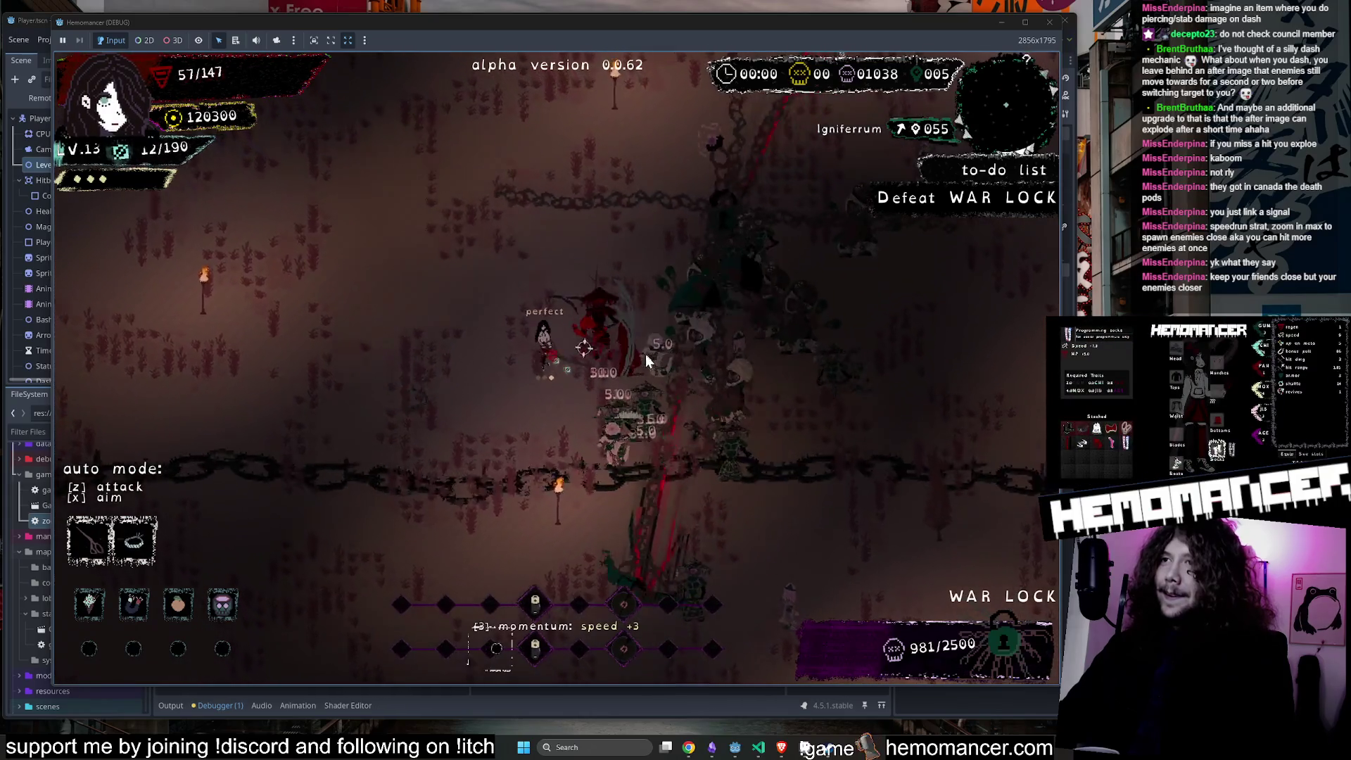
Press the boss down to 75 health until the character perishes, then leave the death screen.
{"action": "key", "text": "w"}
{"action": "key", "text": "a"}
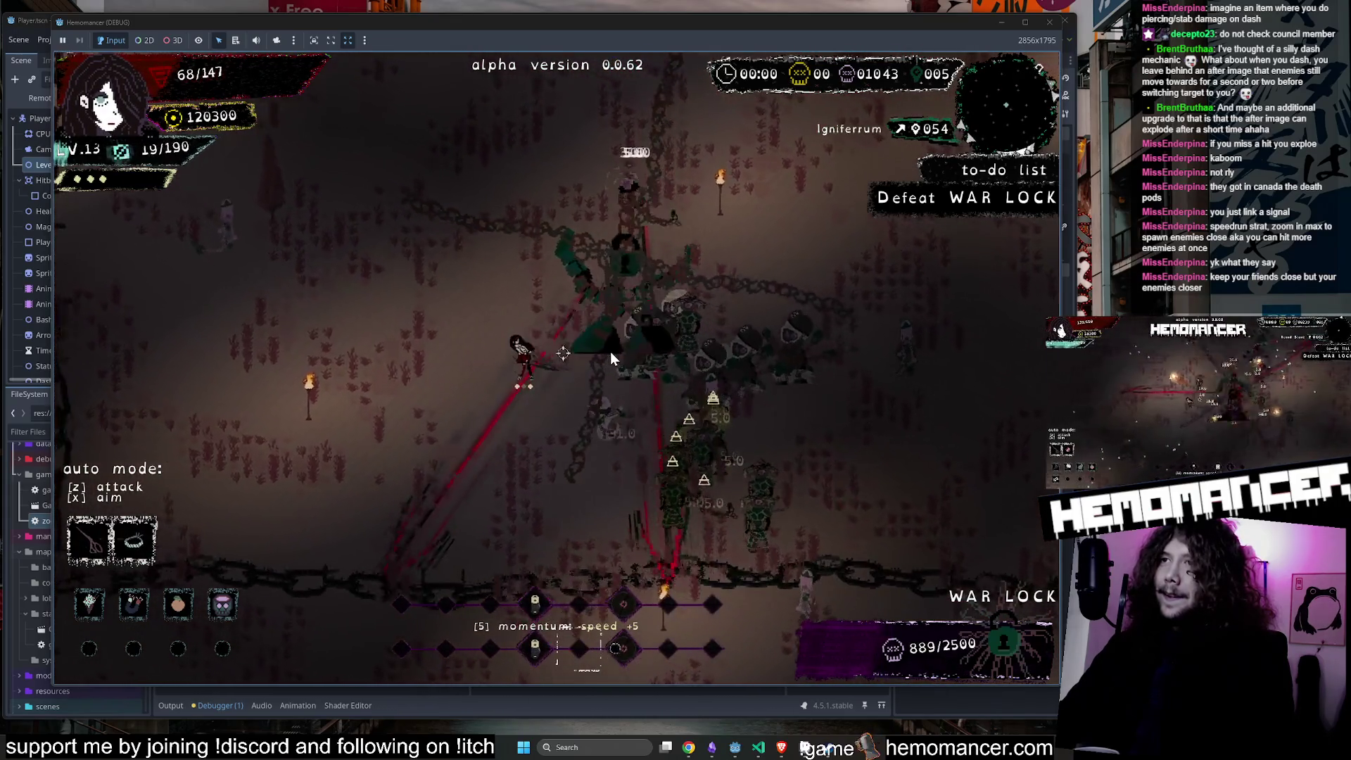
{"action": "key", "text": "w"}
{"action": "key", "text": "a"}
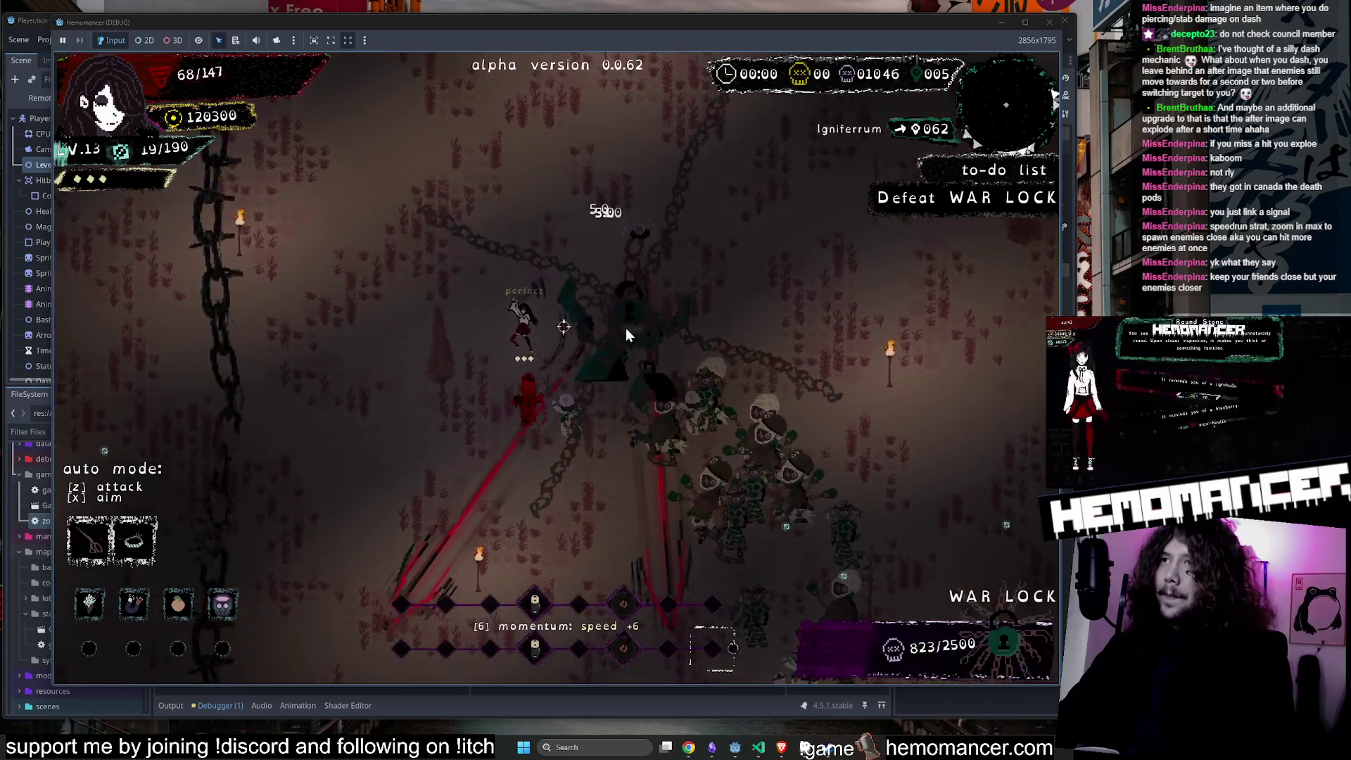
{"action": "key", "text": "s"}
{"action": "key", "text": "a"}
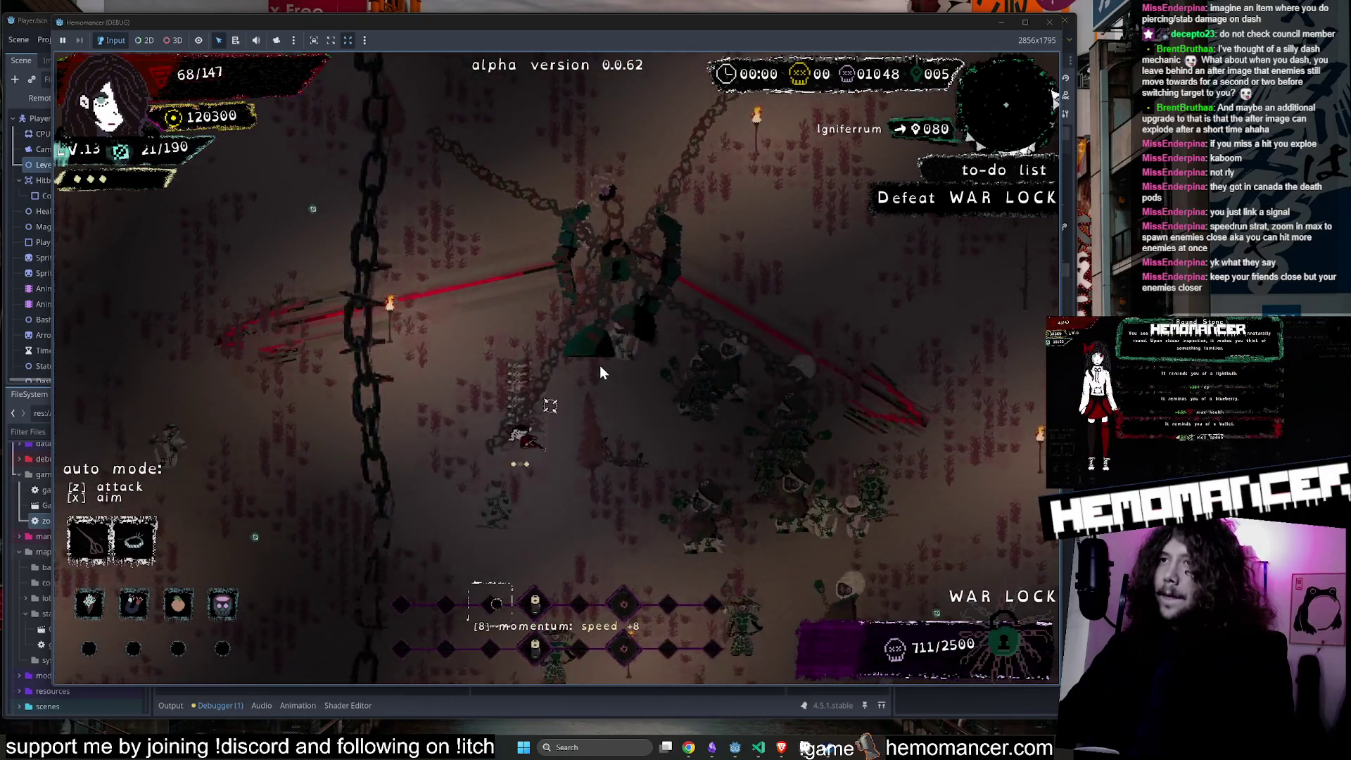
{"action": "key", "text": "s"}
{"action": "key", "text": "a"}
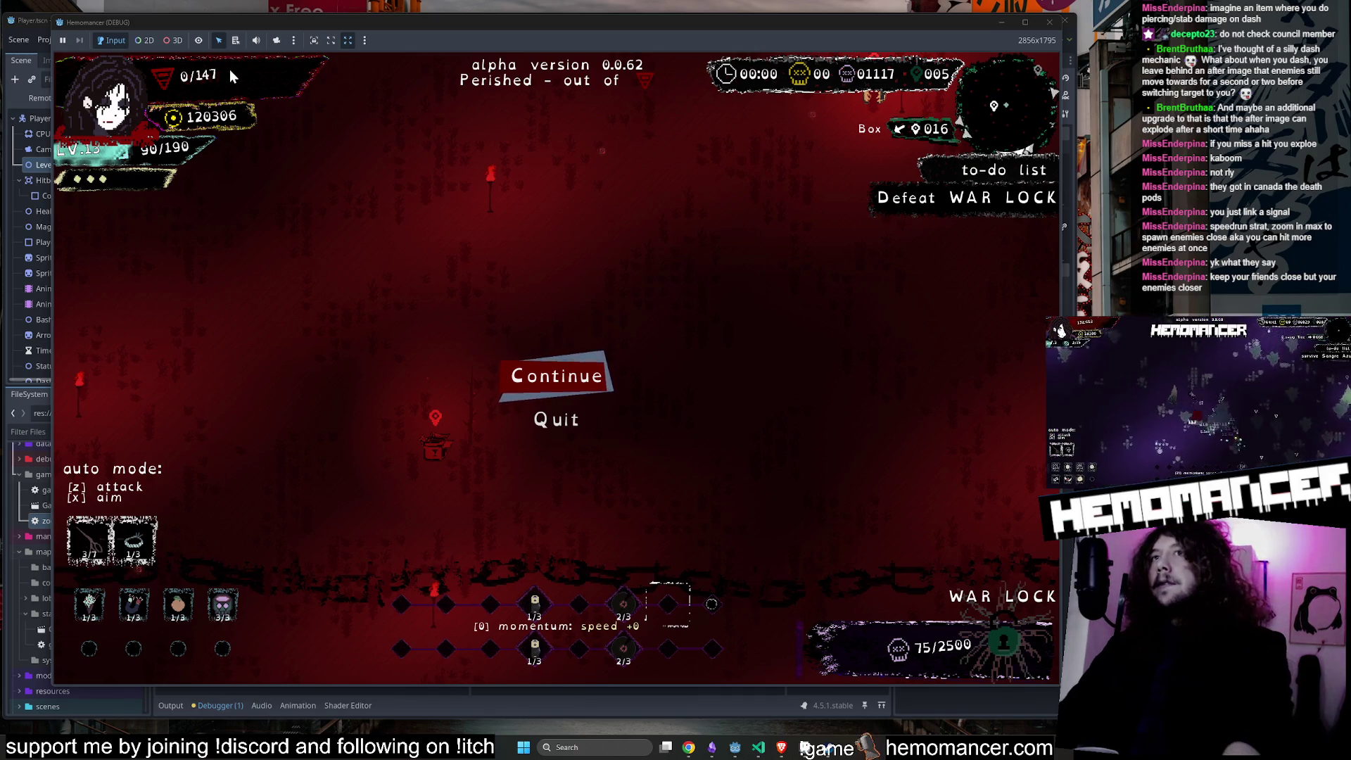
{"action": "left_click", "coordinate": [566, 387]}
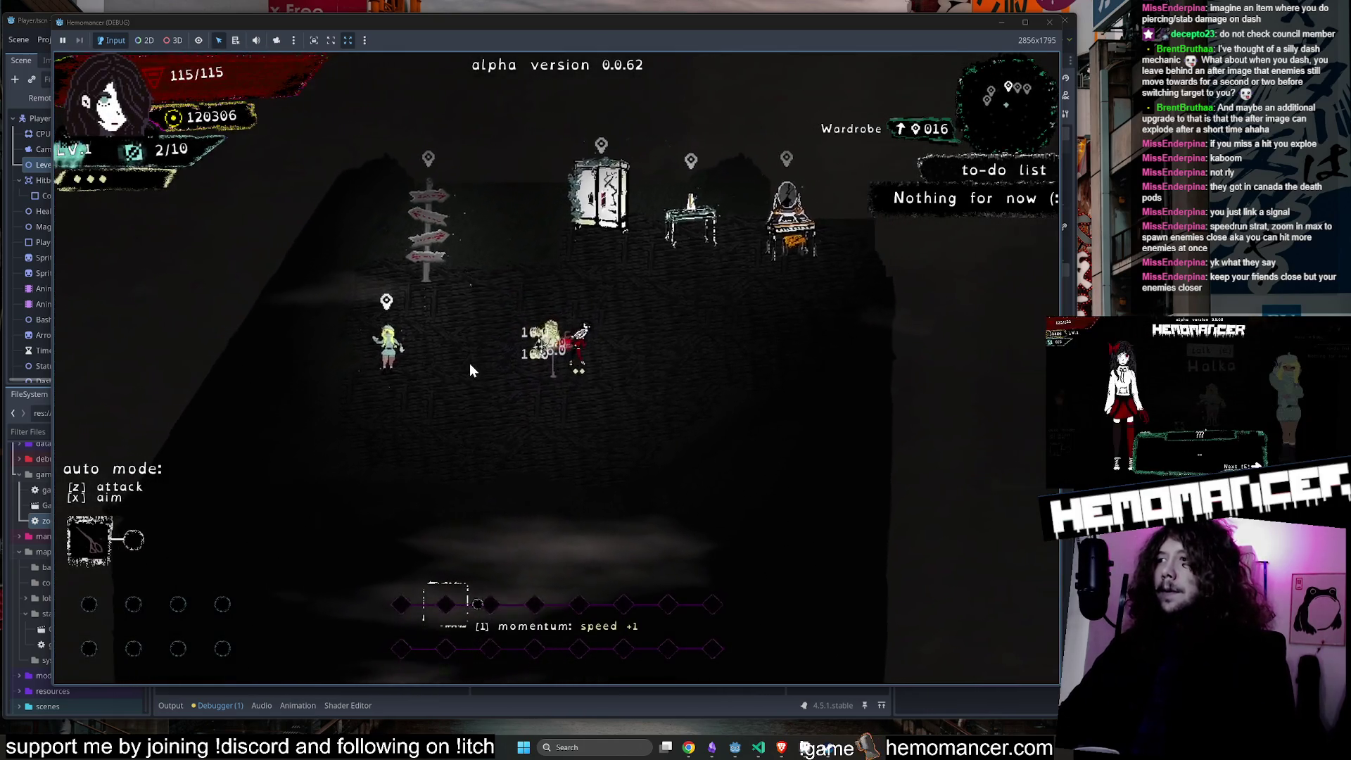
Visit the wardrobe, then travel from the signpost and start the survive level.
{"action": "key", "text": "w"}
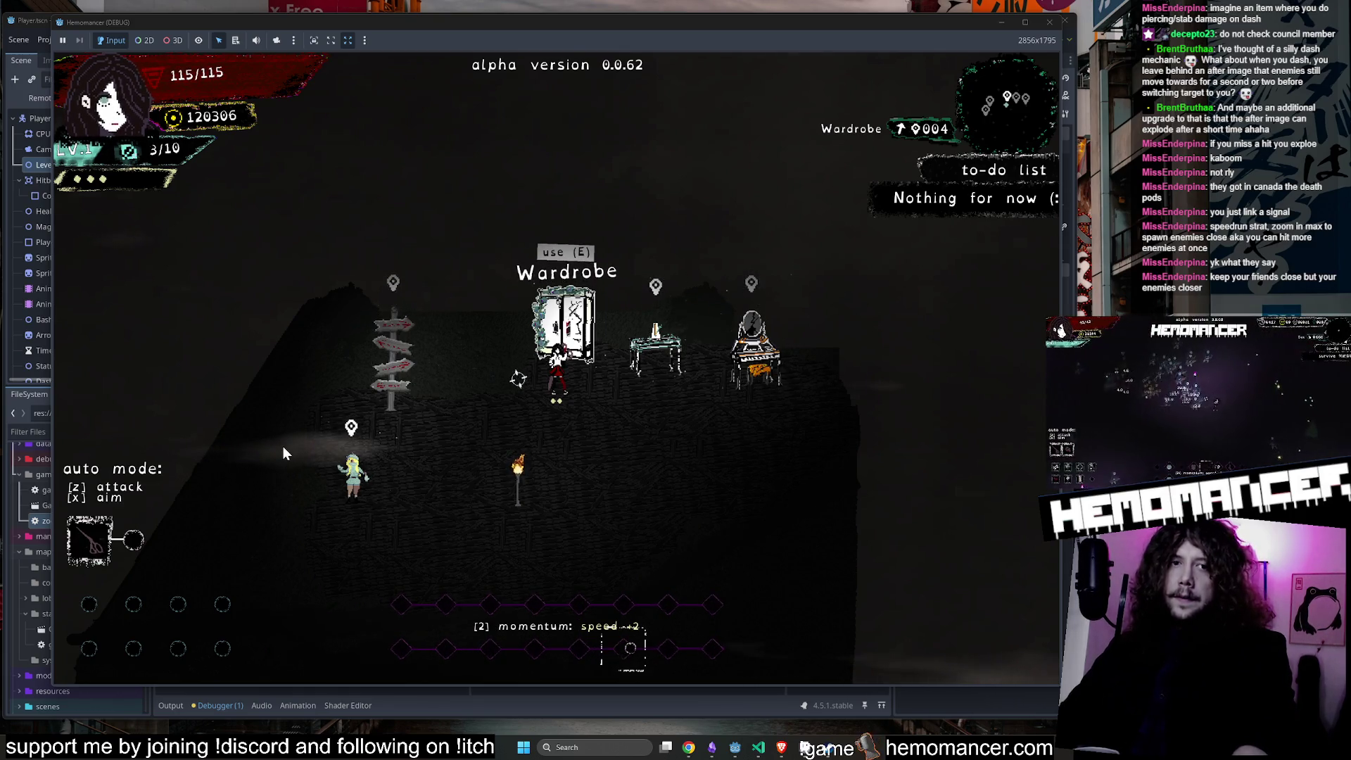
{"action": "key", "text": "a"}
{"action": "key", "text": "s"}
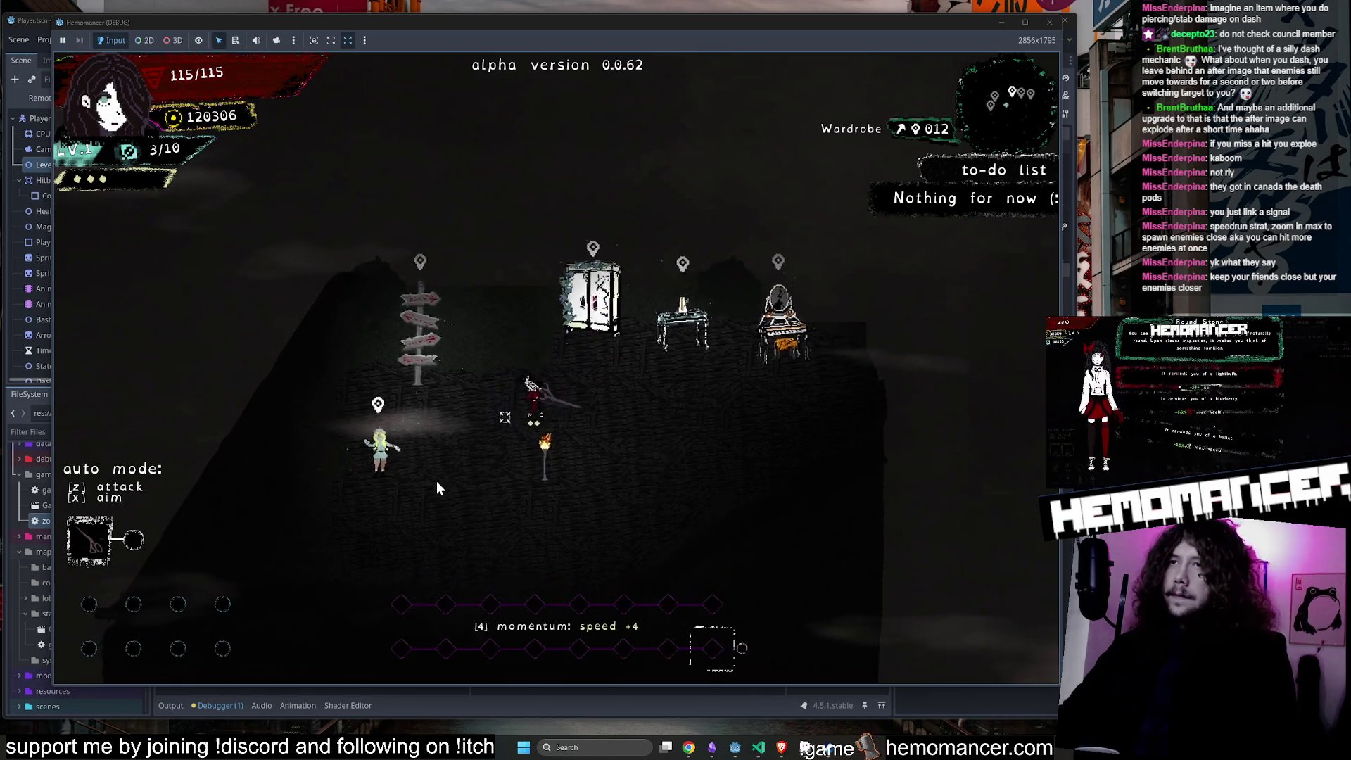
{"action": "key", "text": "w"}
{"action": "key", "text": "e"}
{"action": "key", "text": "Return"}
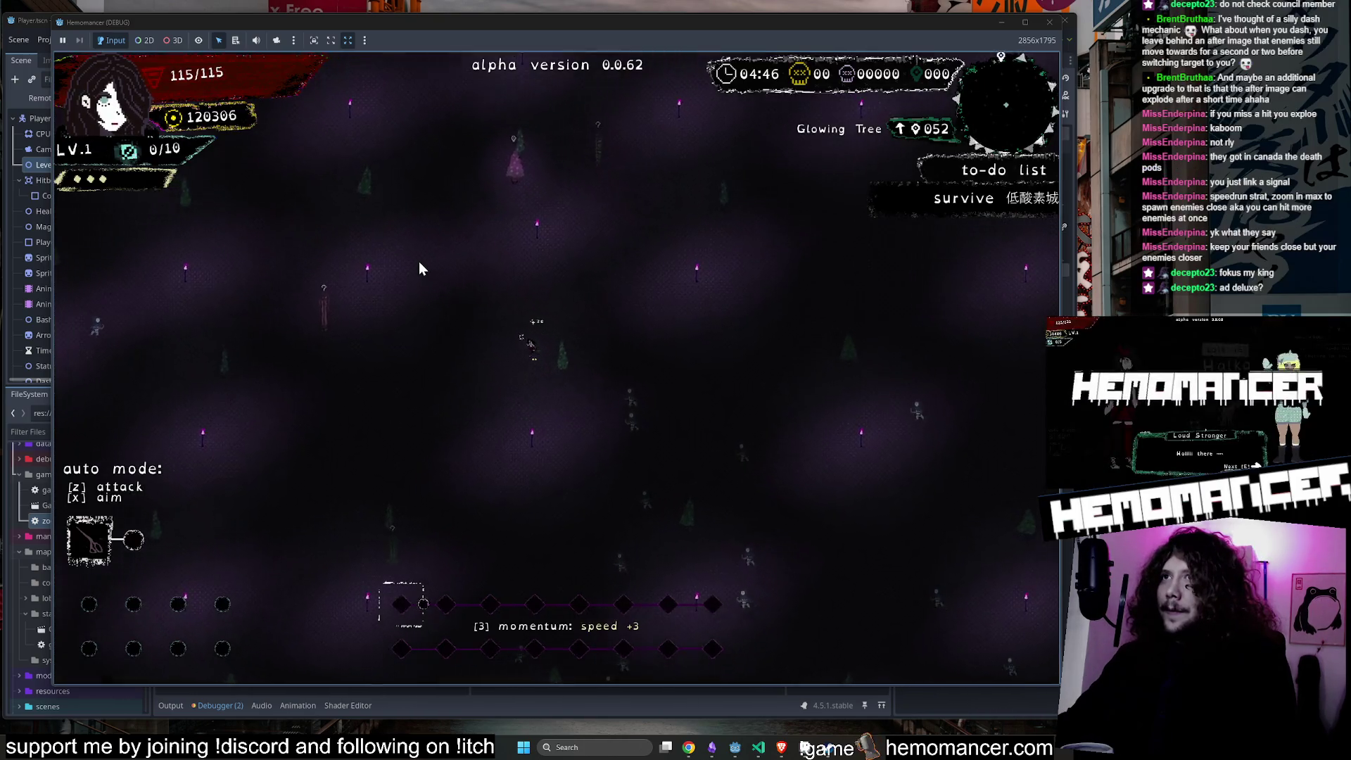
Run the level-1 character upward through the purple forest.
{"action": "key", "text": "w"}
{"action": "key", "text": "a"}
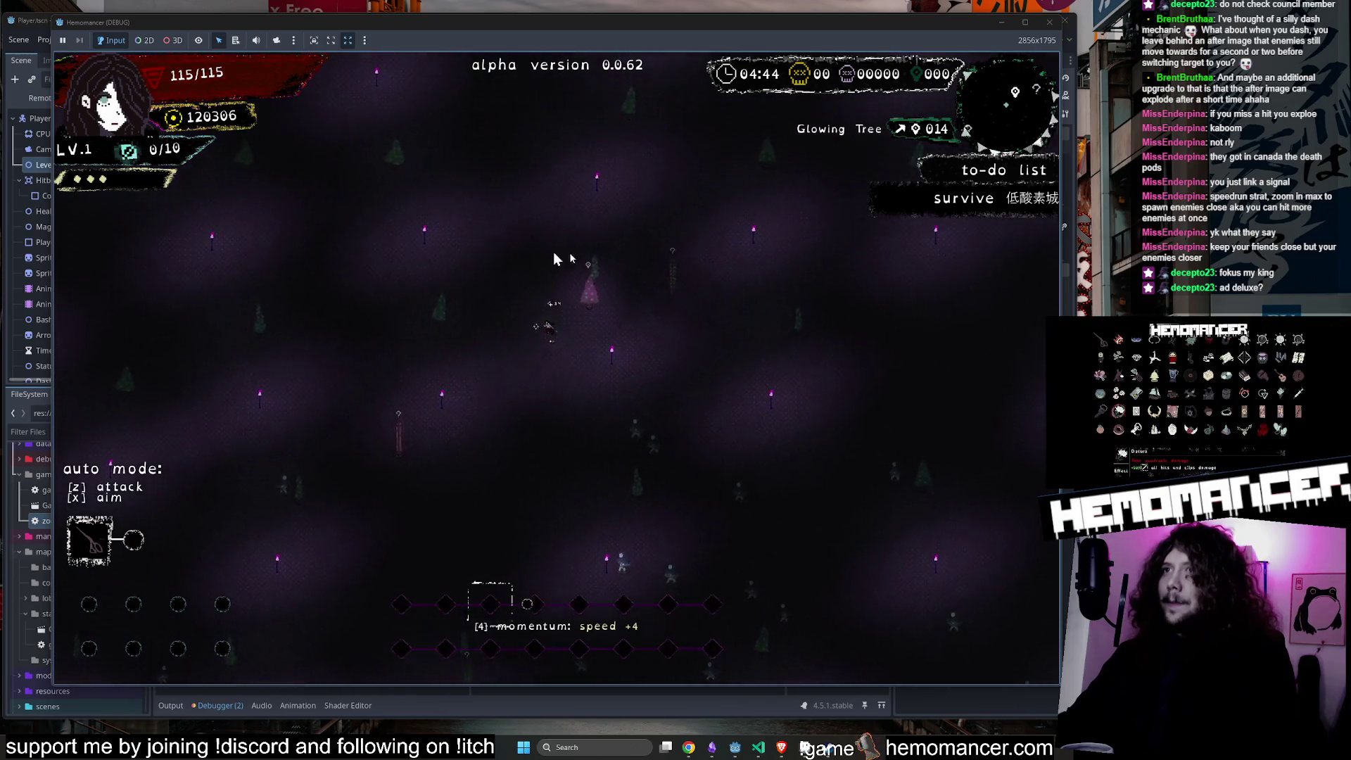
{"action": "key", "text": "w"}
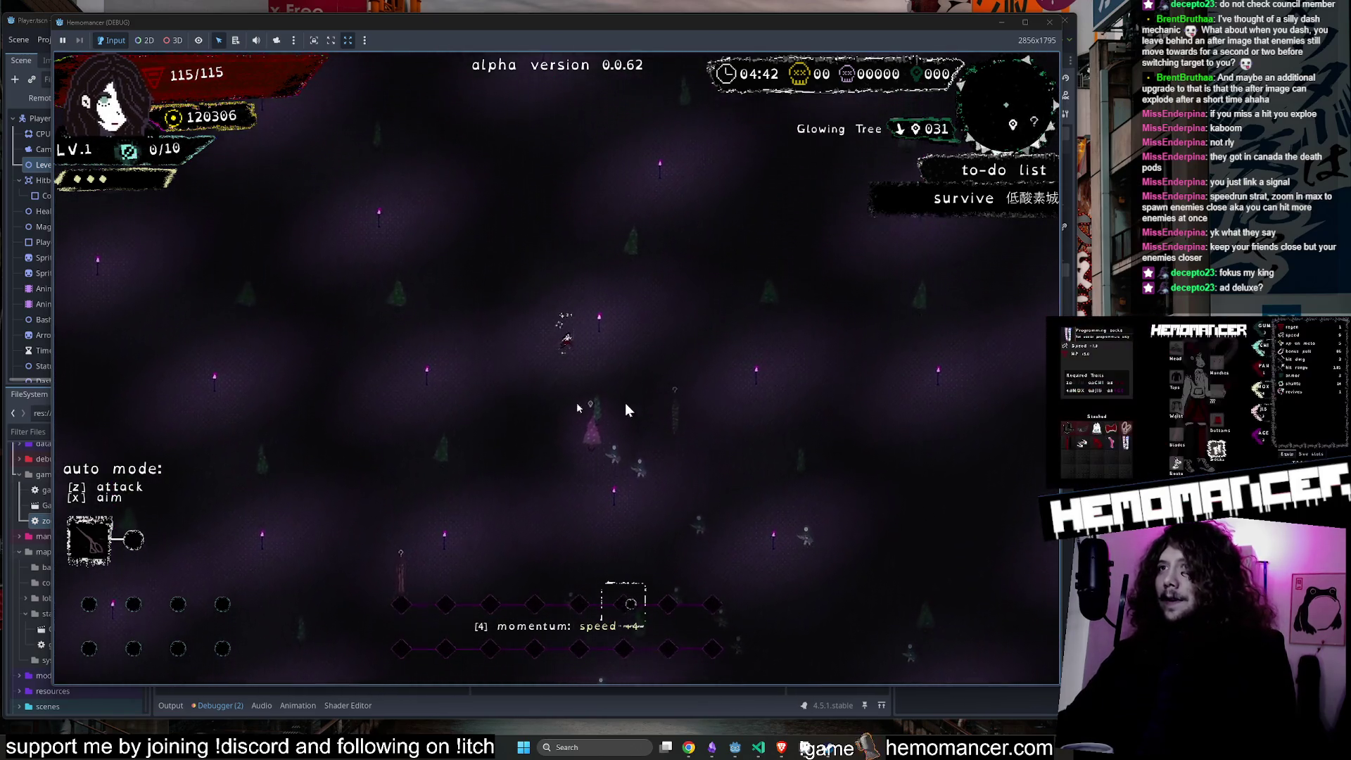
{"action": "key", "text": "w"}
{"action": "key", "text": "d"}
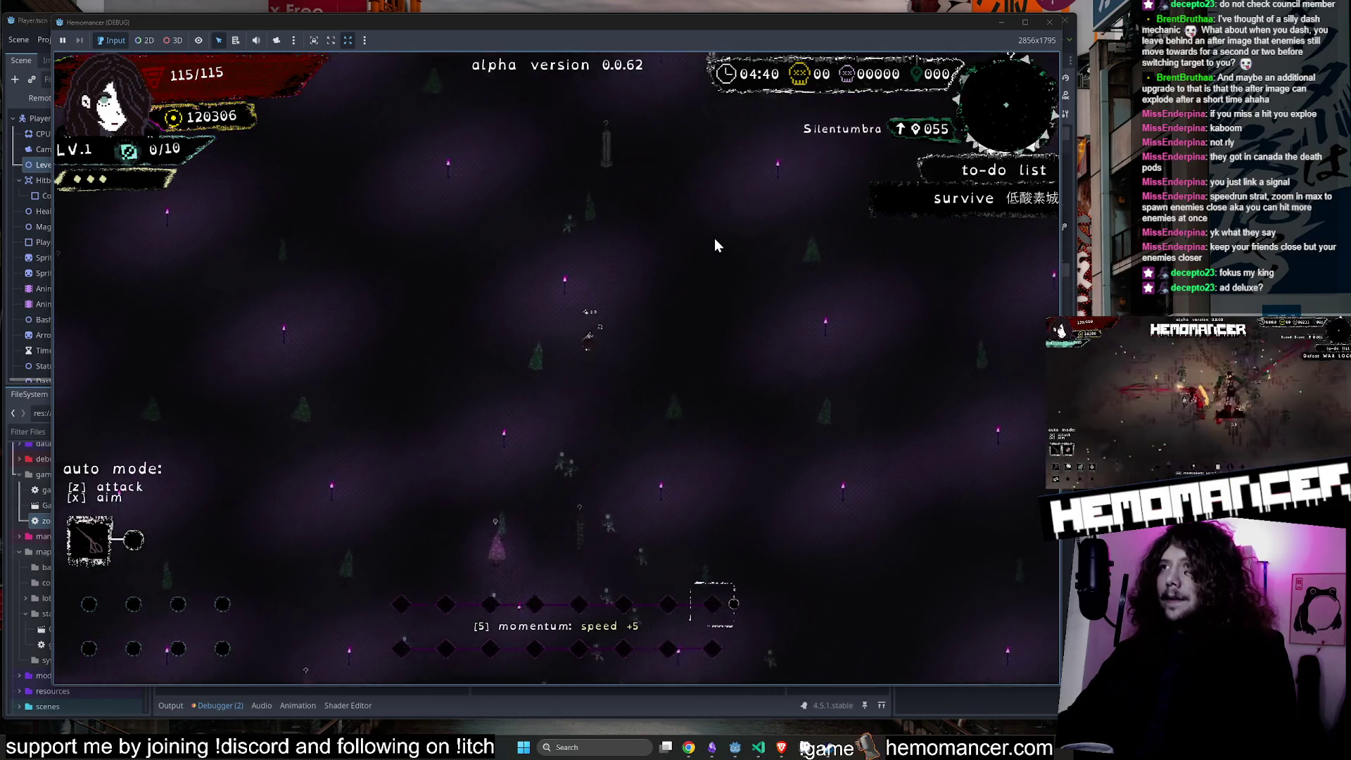
{"action": "key", "text": "w"}
{"action": "key", "text": "d"}
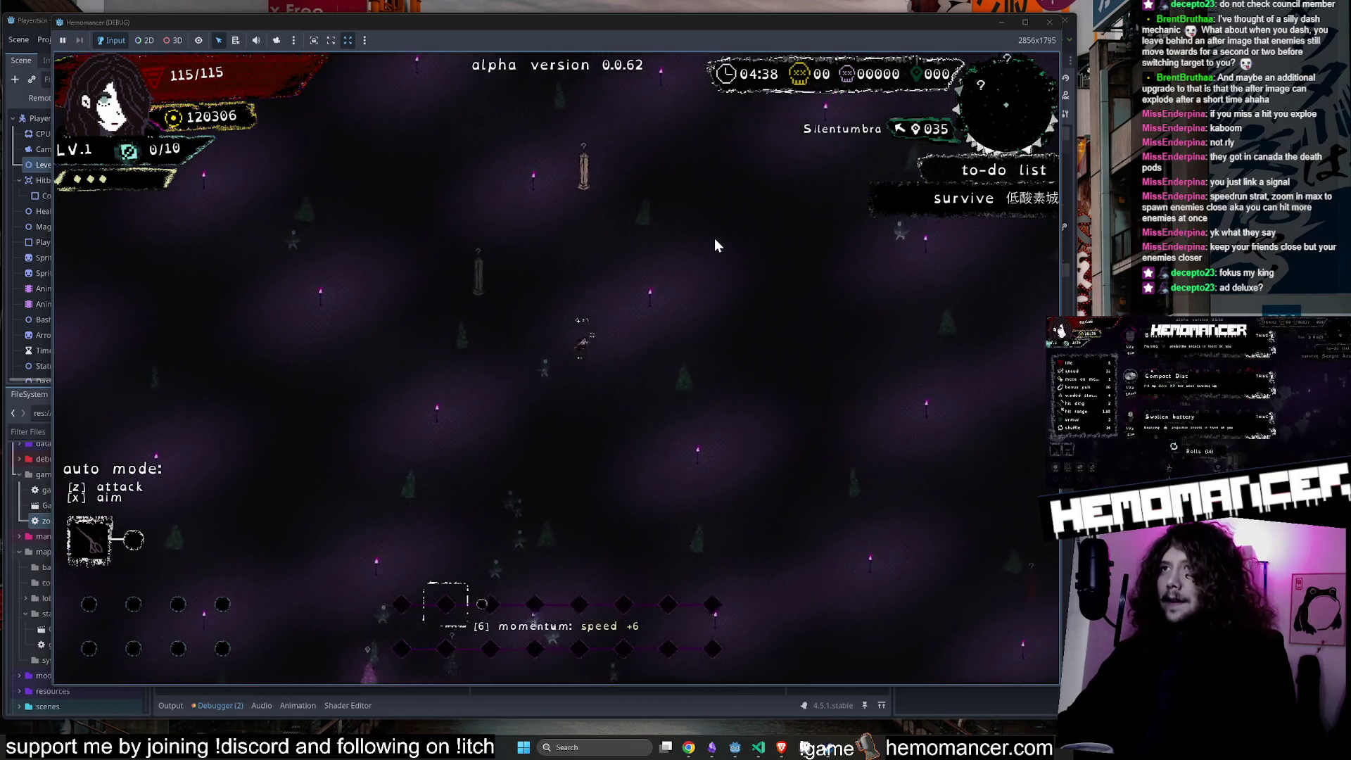
{"action": "key", "text": "w"}
{"action": "key", "text": "d"}
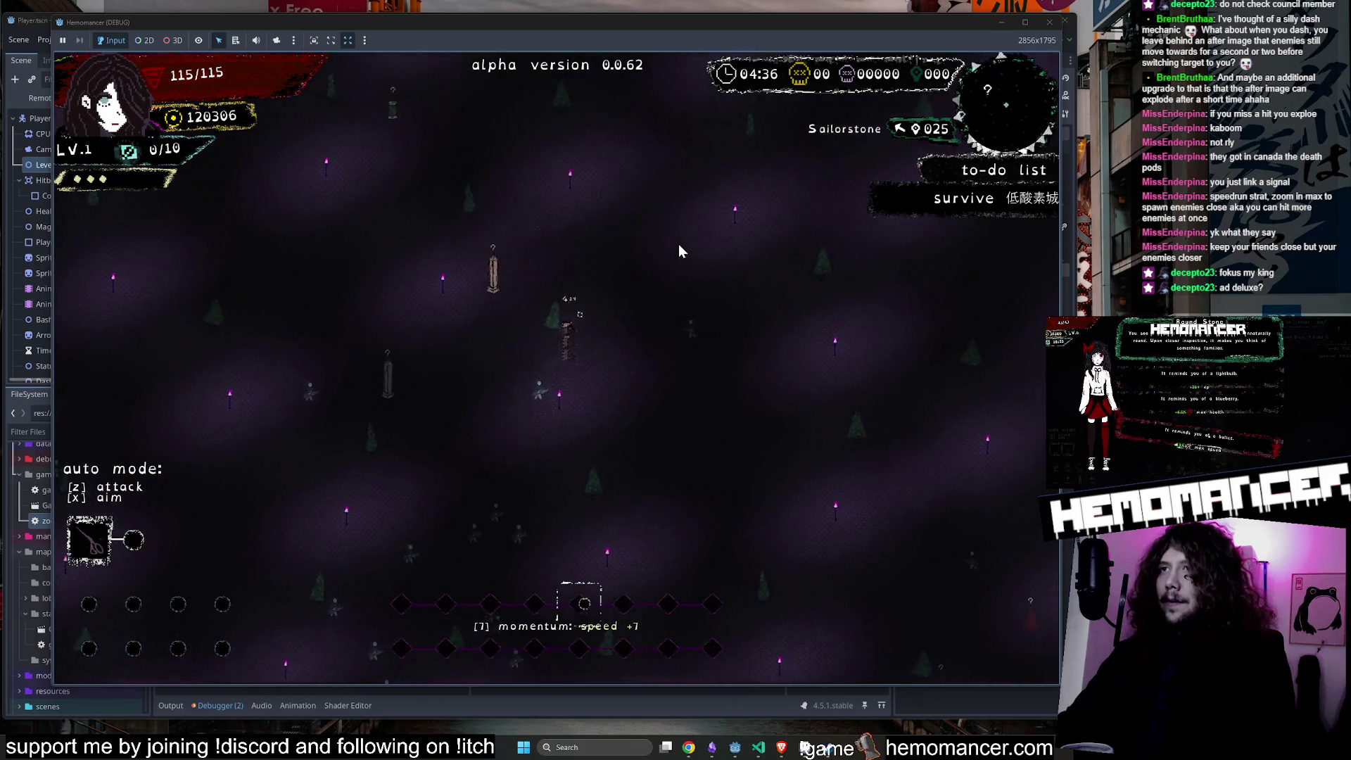
{"action": "key", "text": "w"}
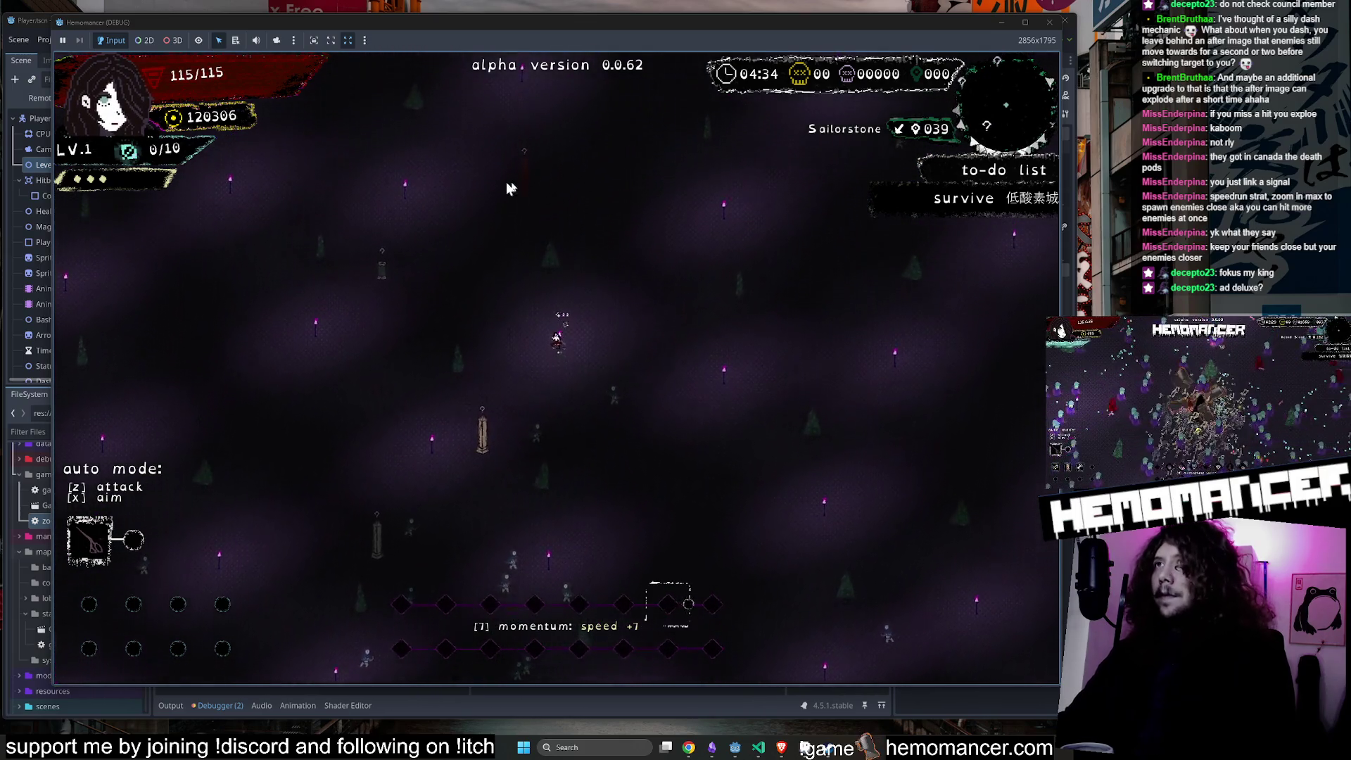
{"action": "key", "text": "w"}
{"action": "key", "text": "d"}
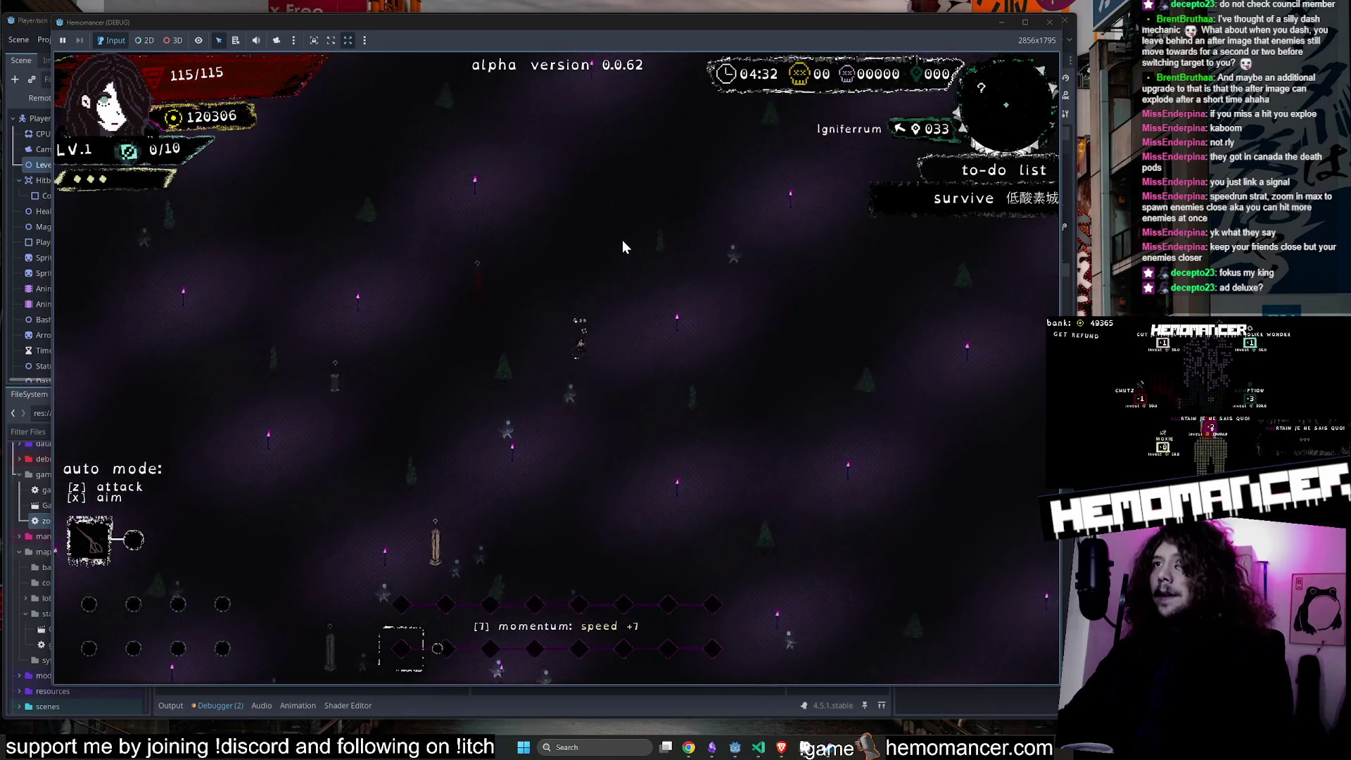
{"action": "key", "text": "w"}
{"action": "key", "text": "a"}
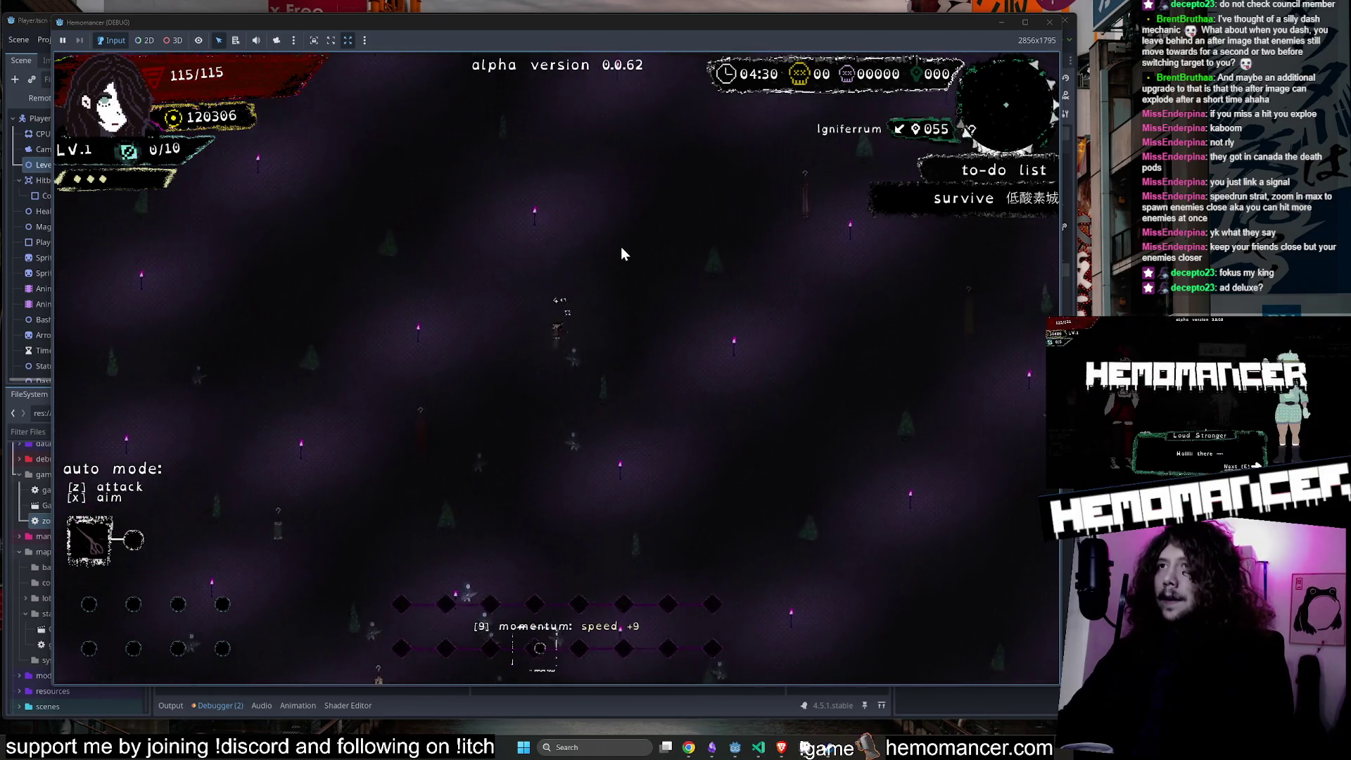
{"action": "key", "text": "w"}
{"action": "key", "text": "a"}
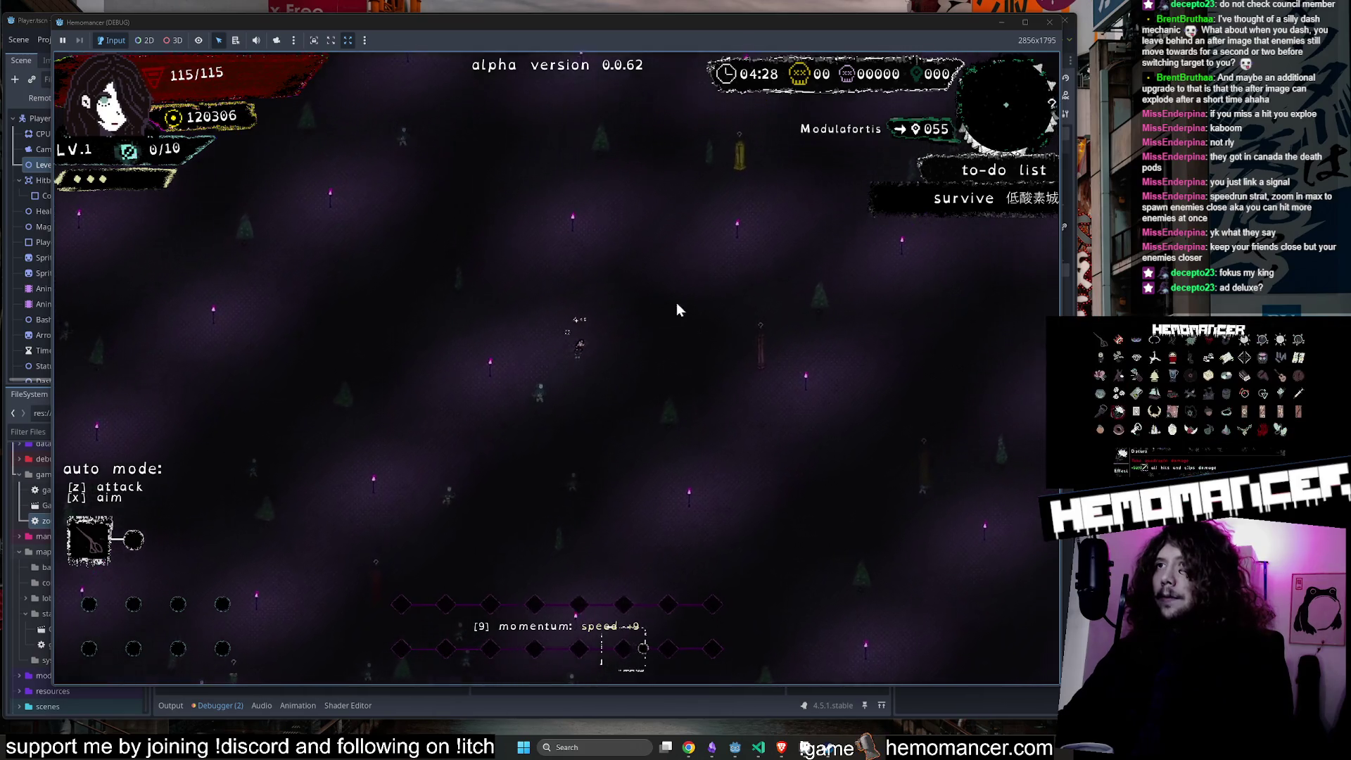
{"action": "key", "text": "w"}
{"action": "key", "text": "d"}
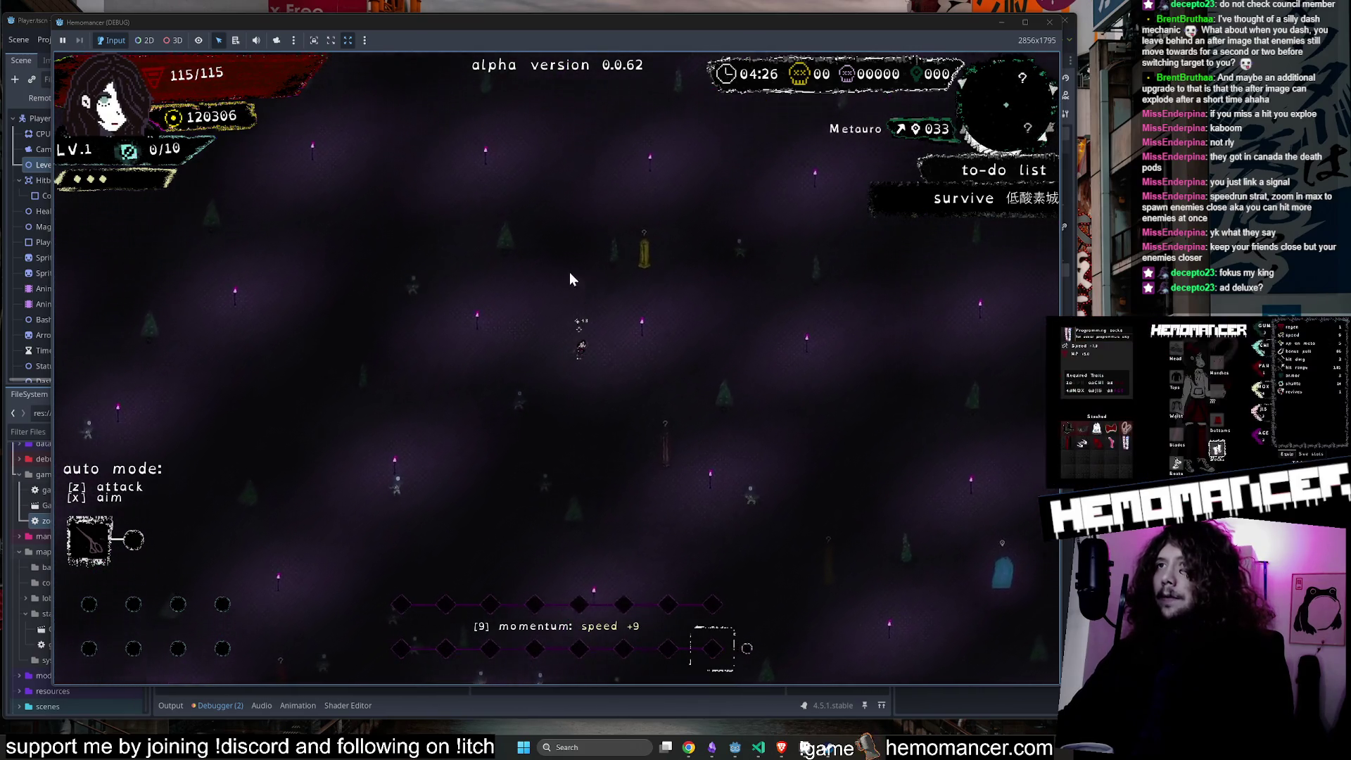
{"action": "scroll", "coordinate": [602, 301], "scroll_direction": "up", "scroll_amount": 5}
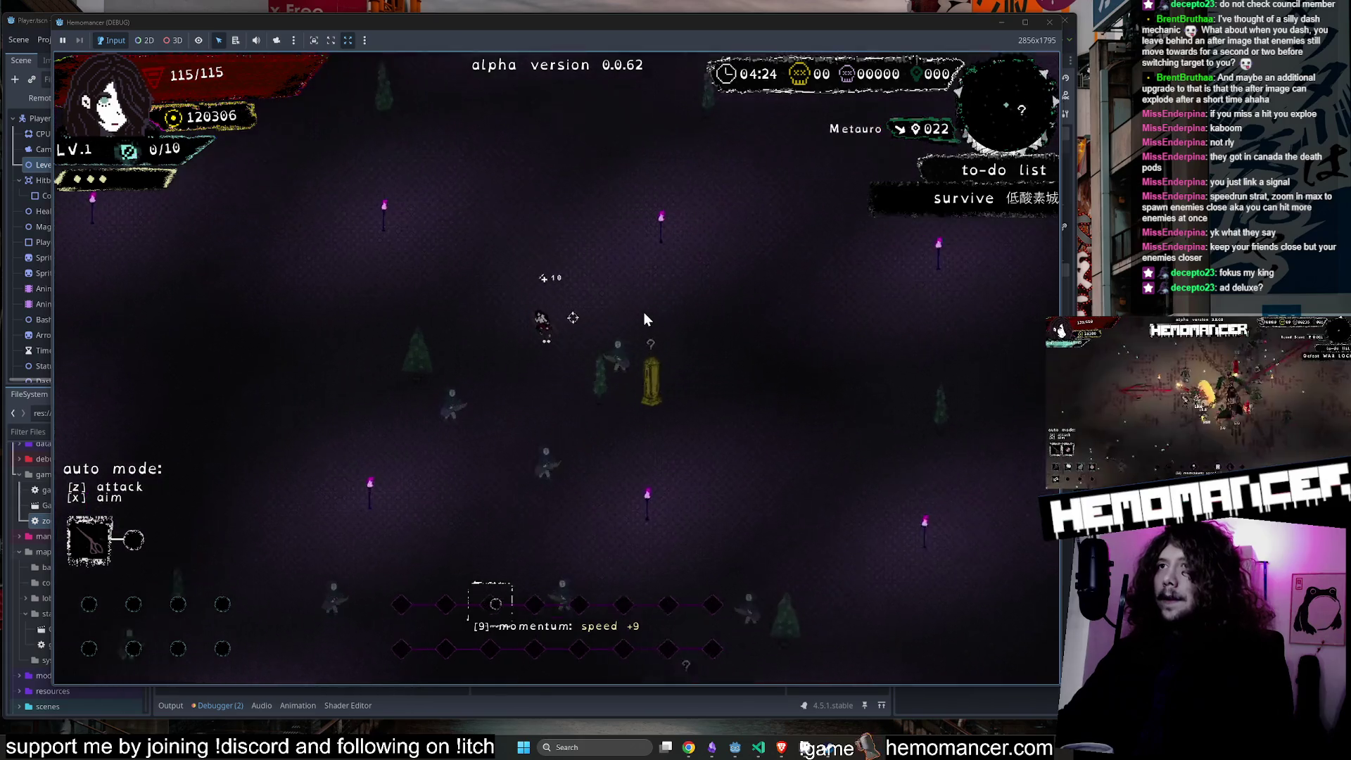
{"action": "scroll", "coordinate": [643, 312], "scroll_direction": "down", "scroll_amount": 5}
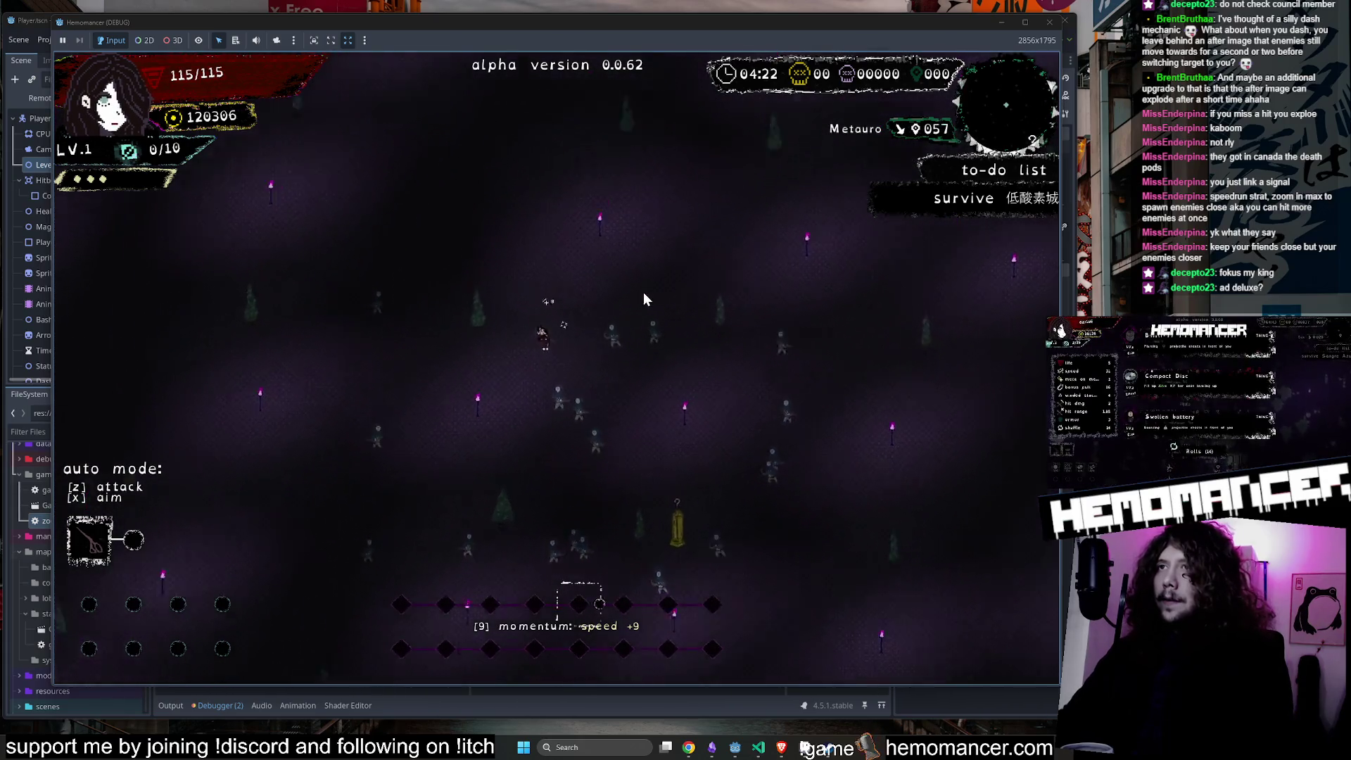
{"action": "scroll", "coordinate": [646, 306], "scroll_direction": "up", "scroll_amount": 5}
{"action": "scroll", "coordinate": [731, 299], "scroll_direction": "down", "scroll_amount": 2}
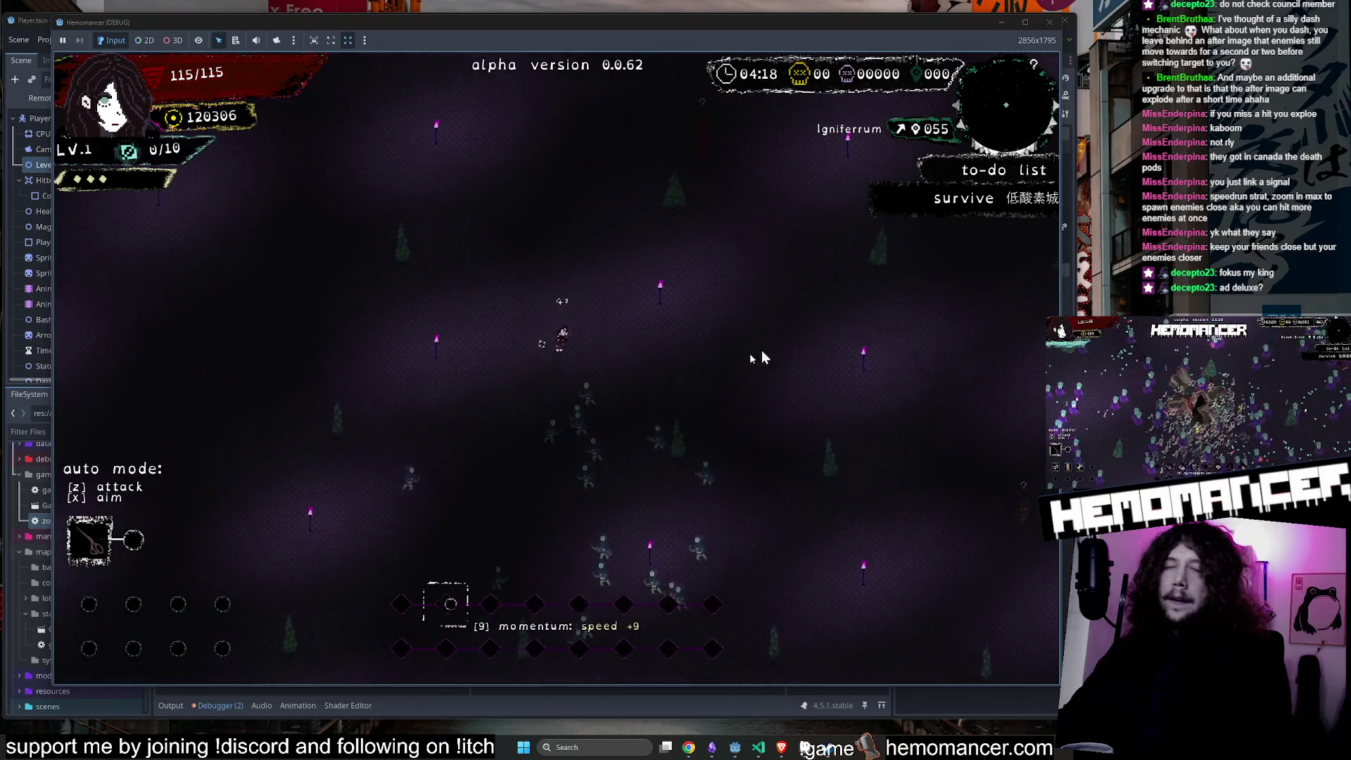
Reach Igniferrum and continue past it toward Modulafortis.
{"action": "key", "text": "w"}
{"action": "key", "text": "d"}
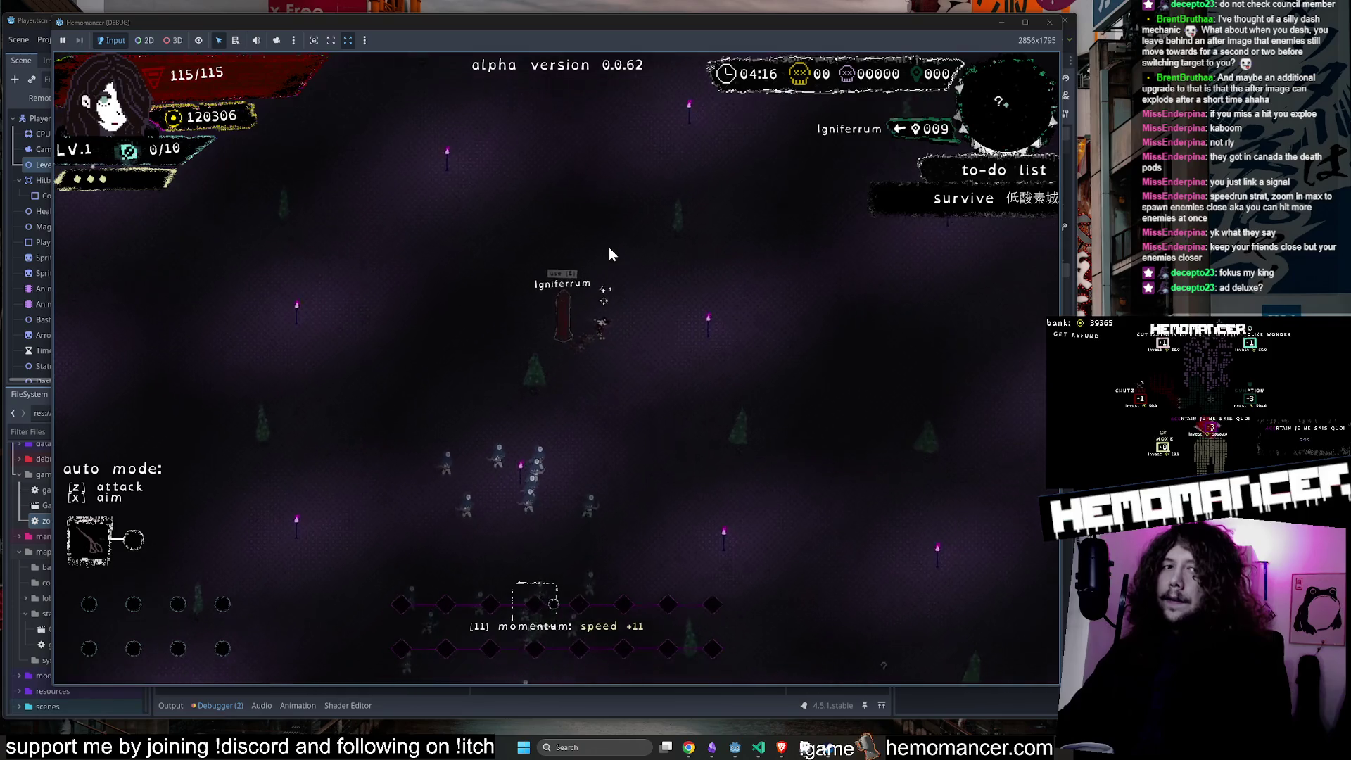
{"action": "key", "text": "w"}
{"action": "key", "text": "d"}
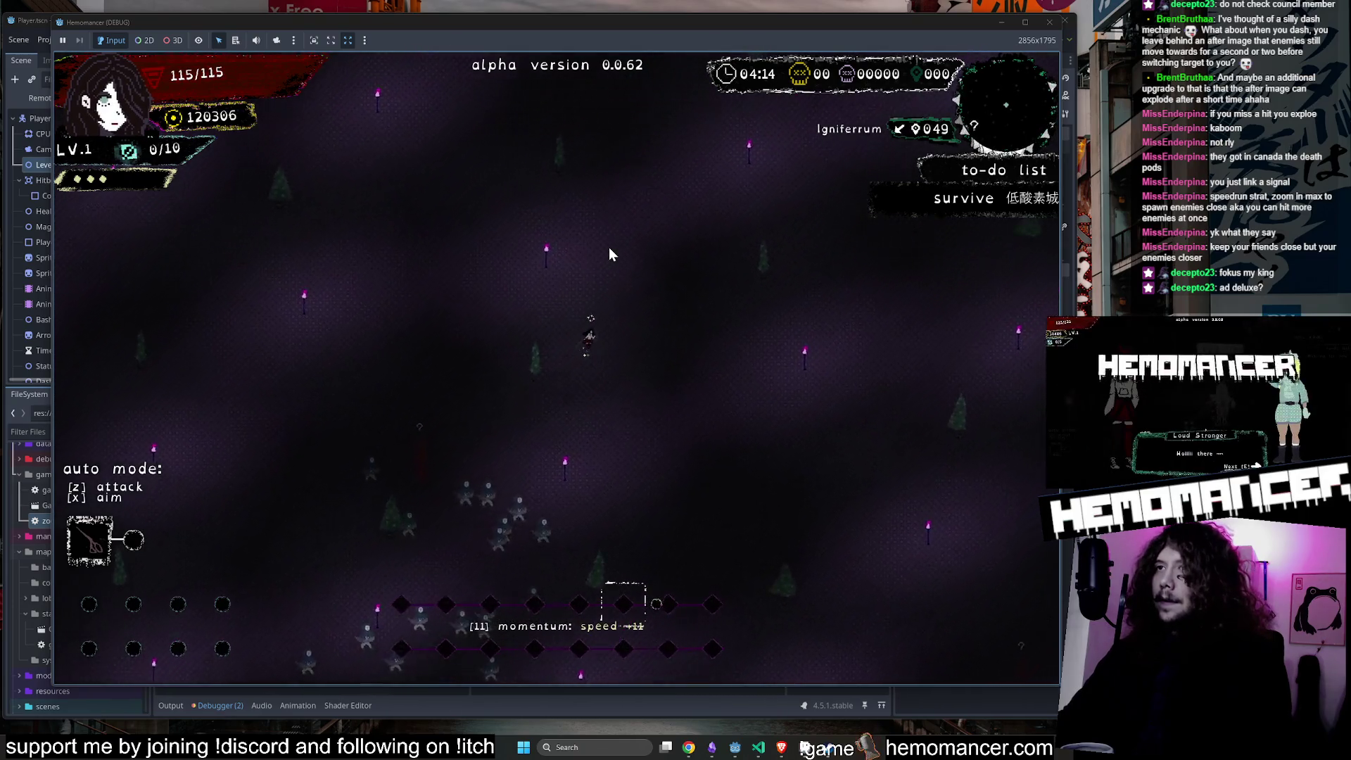
{"action": "key", "text": "w"}
{"action": "key", "text": "a"}
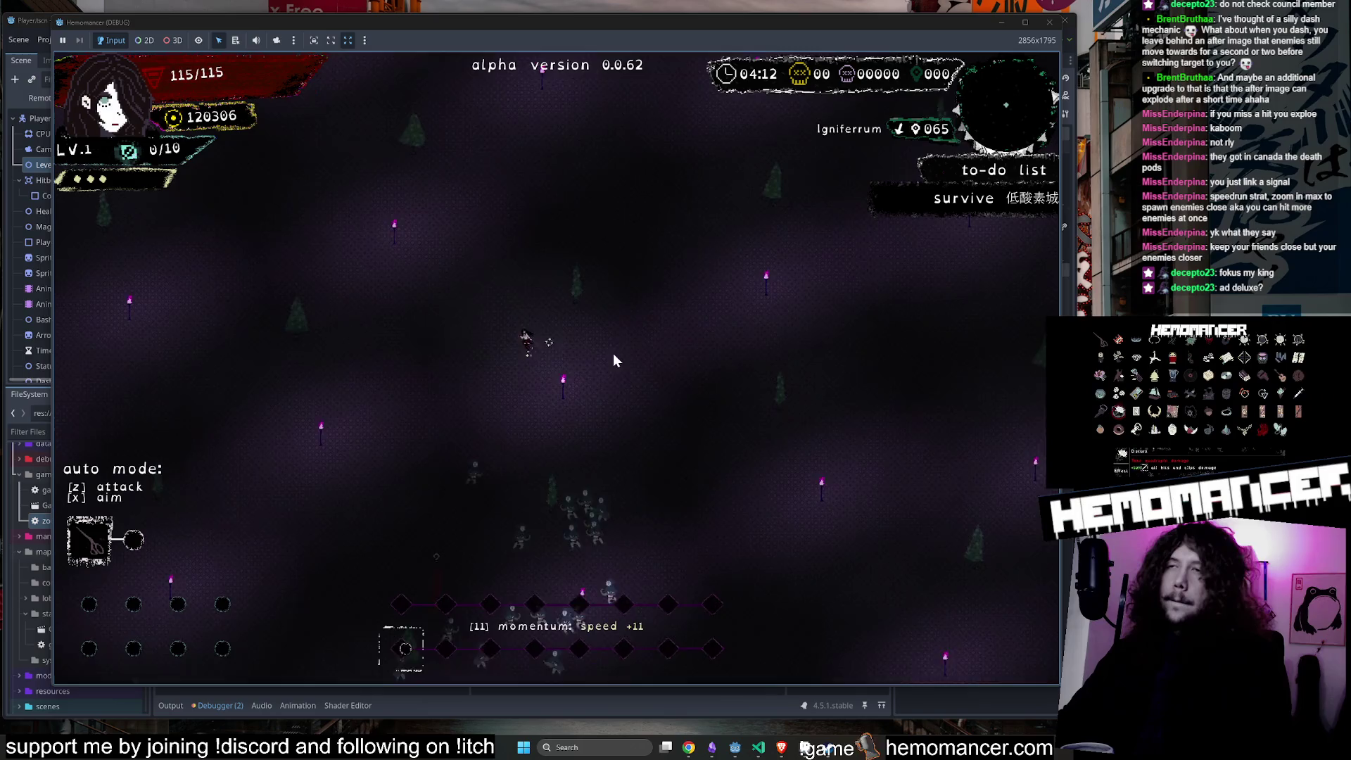
{"action": "key", "text": "w"}
{"action": "key", "text": "a"}
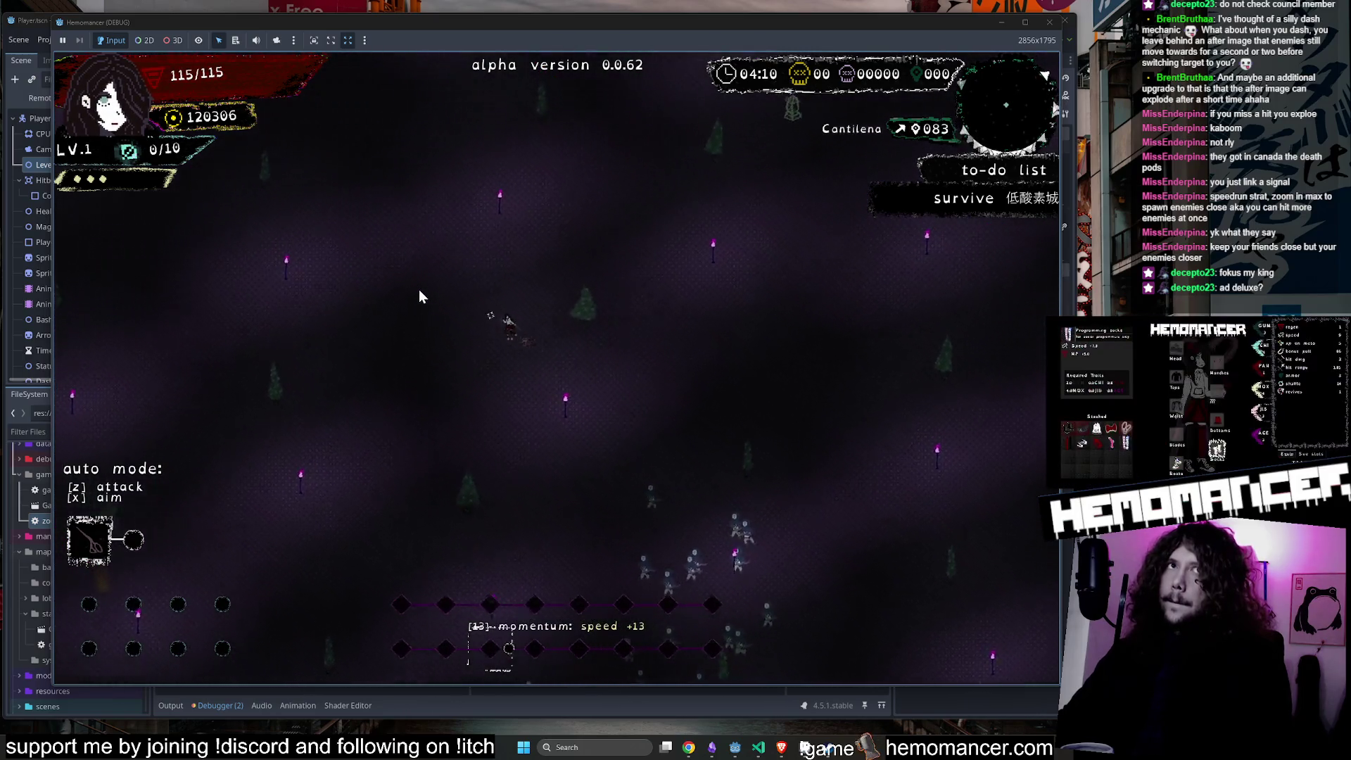
{"action": "key", "text": "w"}
{"action": "key", "text": "d"}
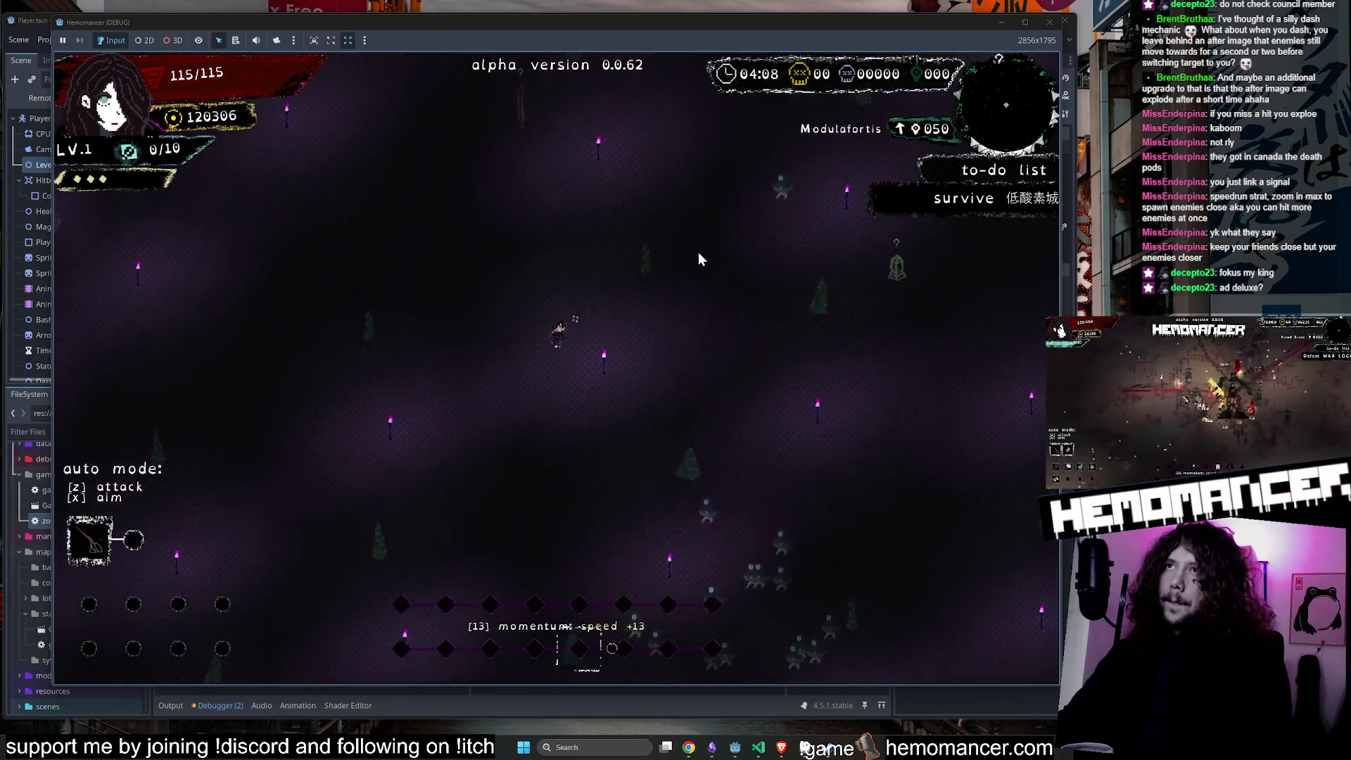
Dodge left and right until health runs out, then continue past the death menu.
{"action": "key", "text": "d"}
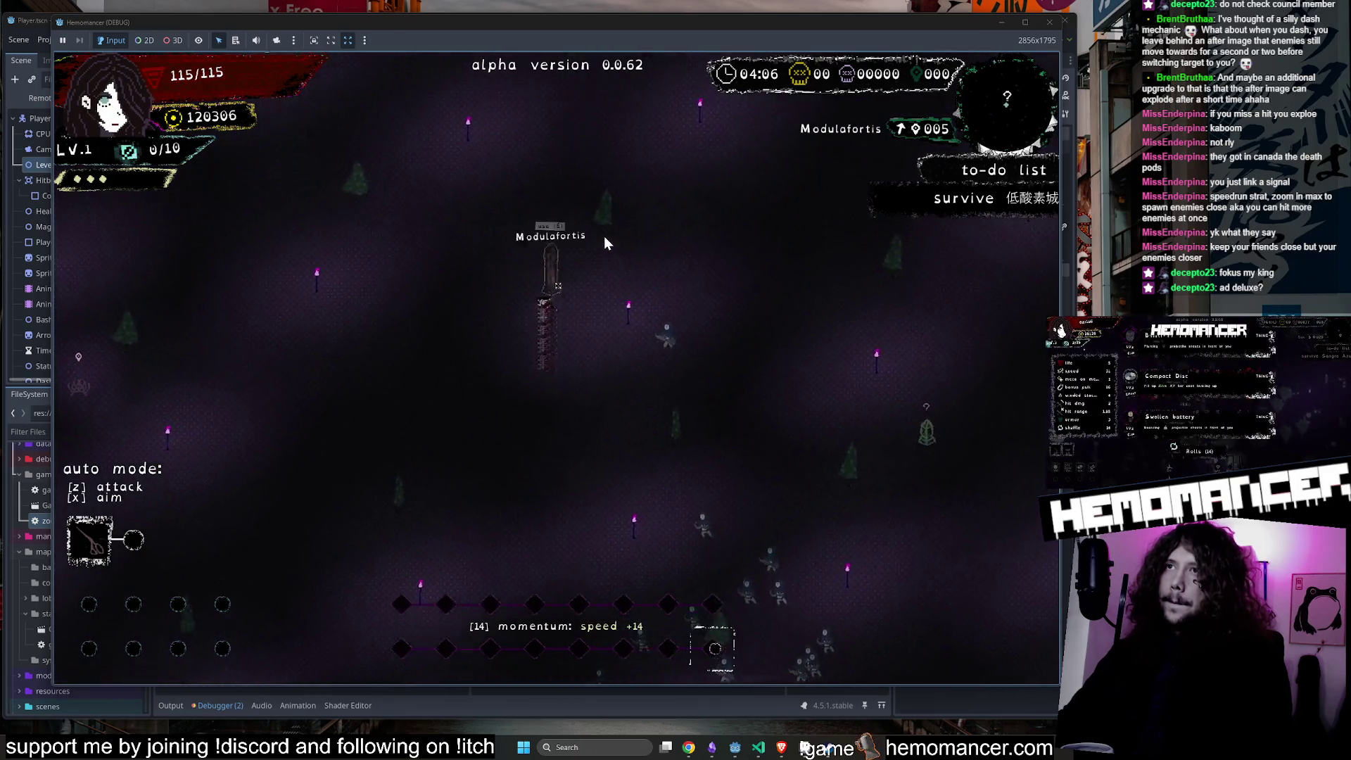
{"action": "key", "text": "d"}
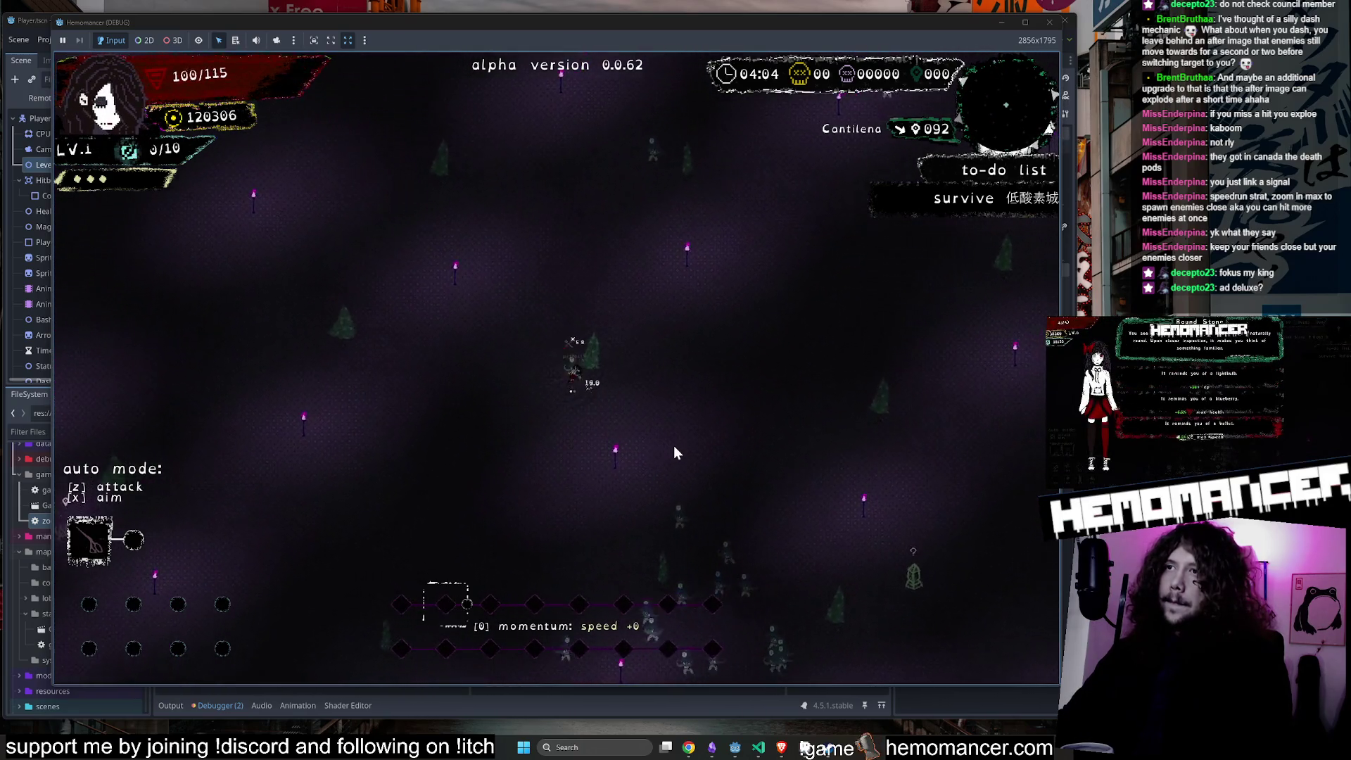
{"action": "key", "text": "a"}
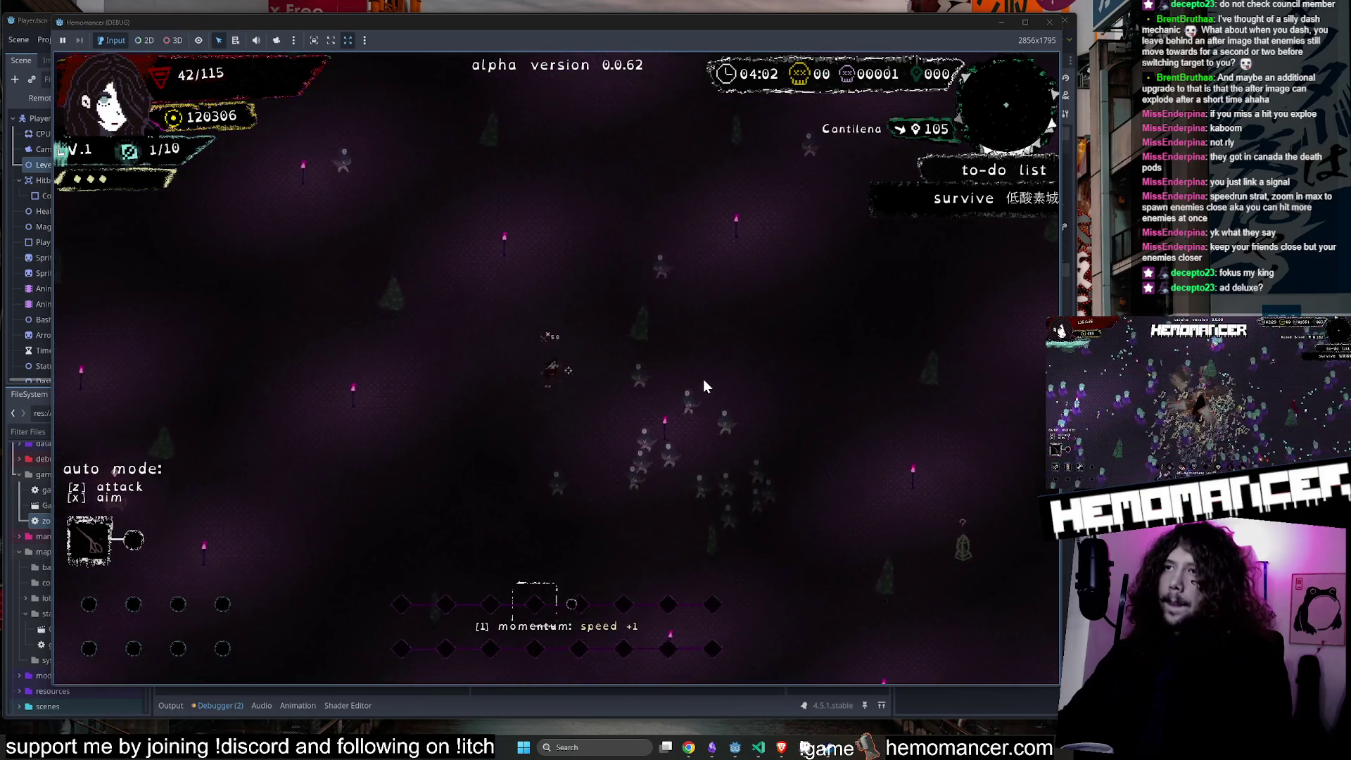
{"action": "key", "text": "a"}
{"action": "key", "text": "s"}
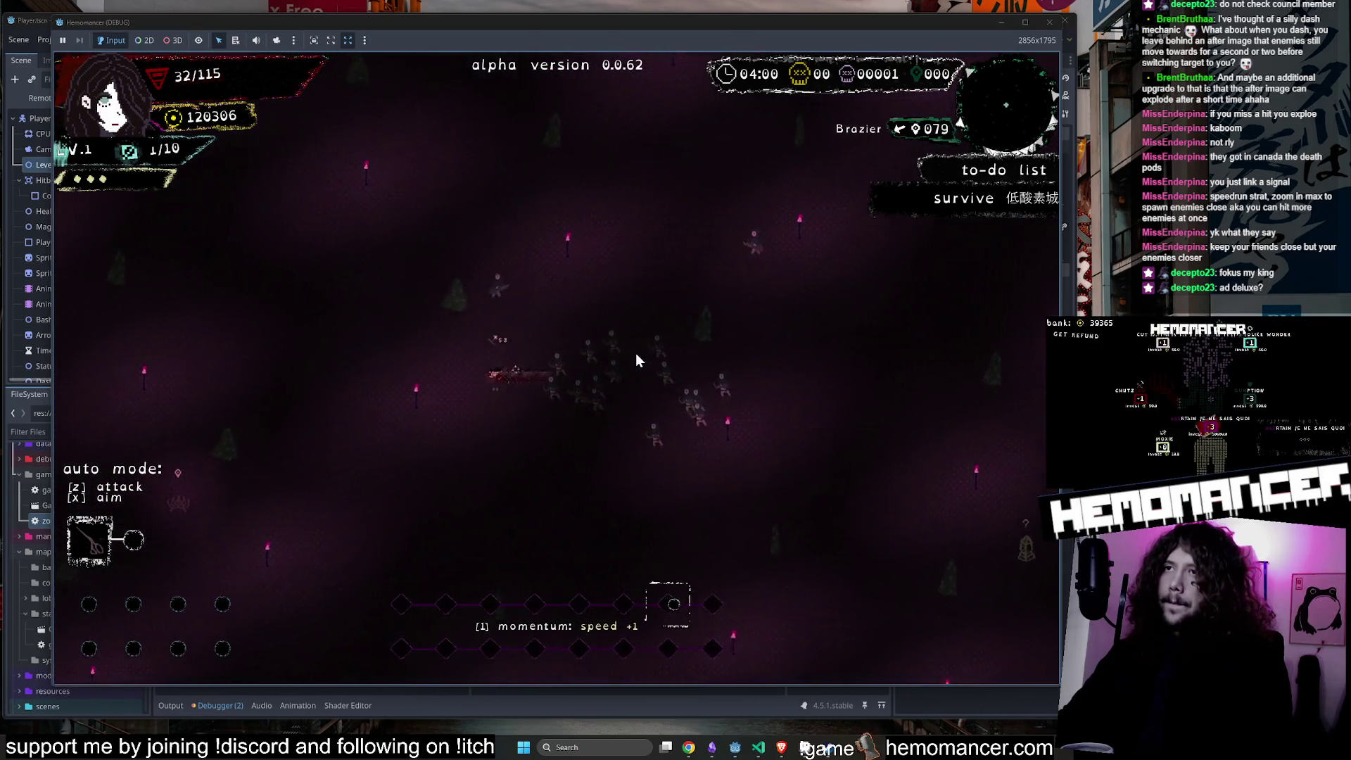
{"action": "key", "text": "a"}
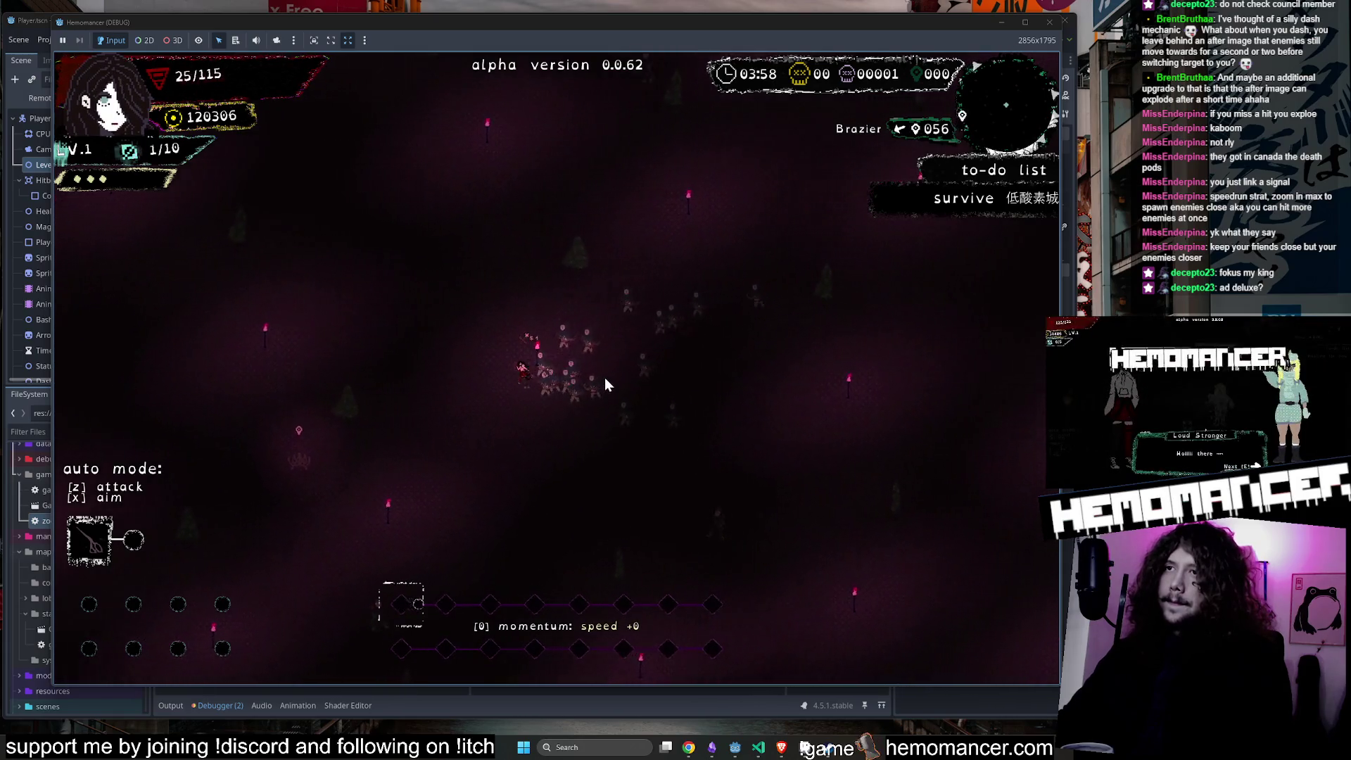
{"action": "key", "text": "a"}
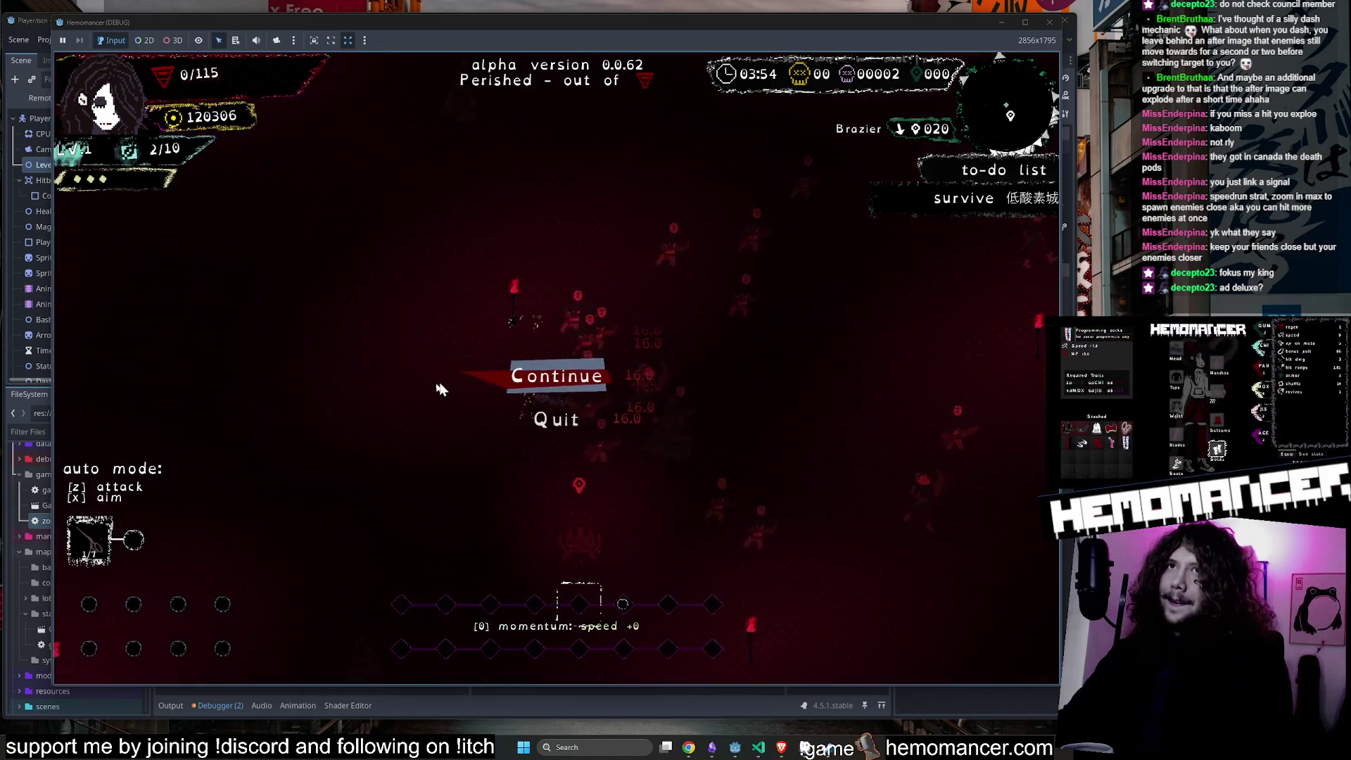
{"action": "left_click", "coordinate": [551, 380]}
Walk left toward Halka, then right across the hub past the training dummies.
{"action": "key", "text": "a"}
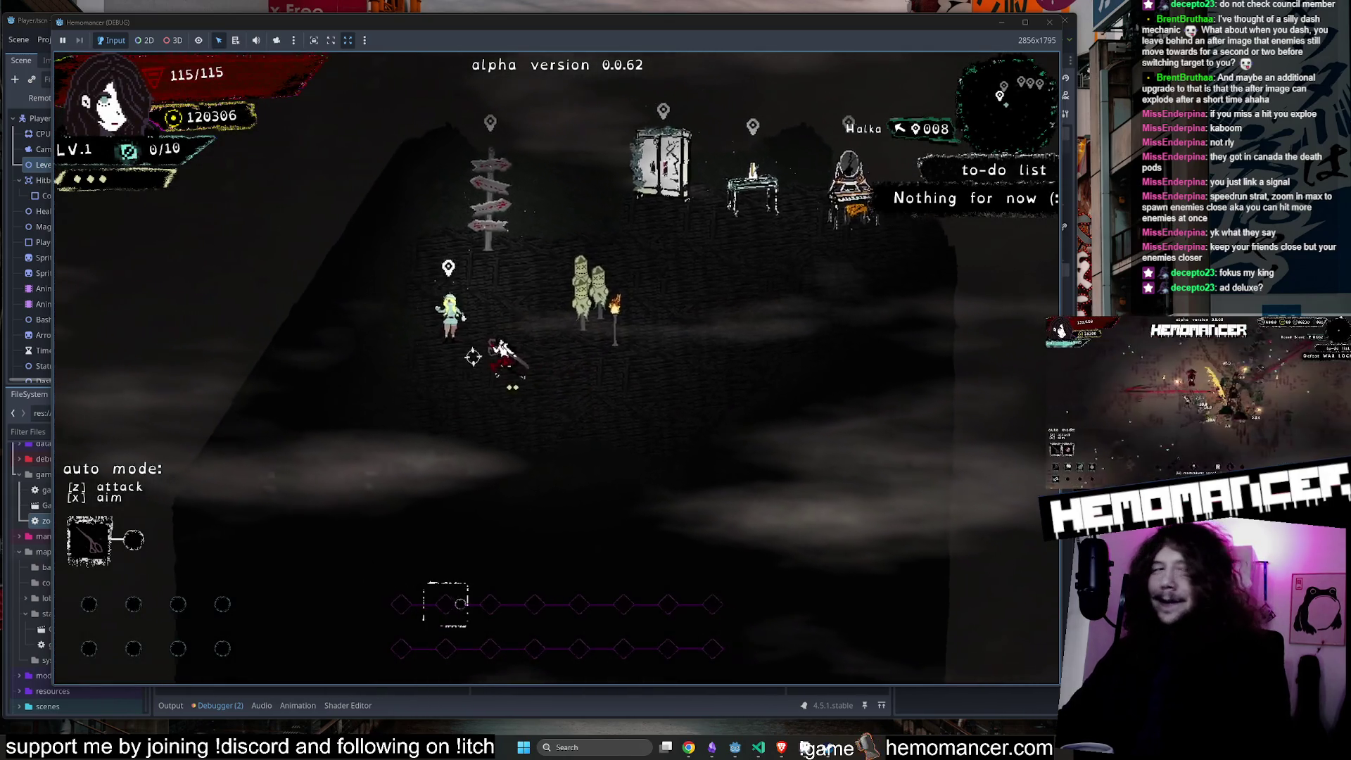
{"action": "key", "text": "d"}
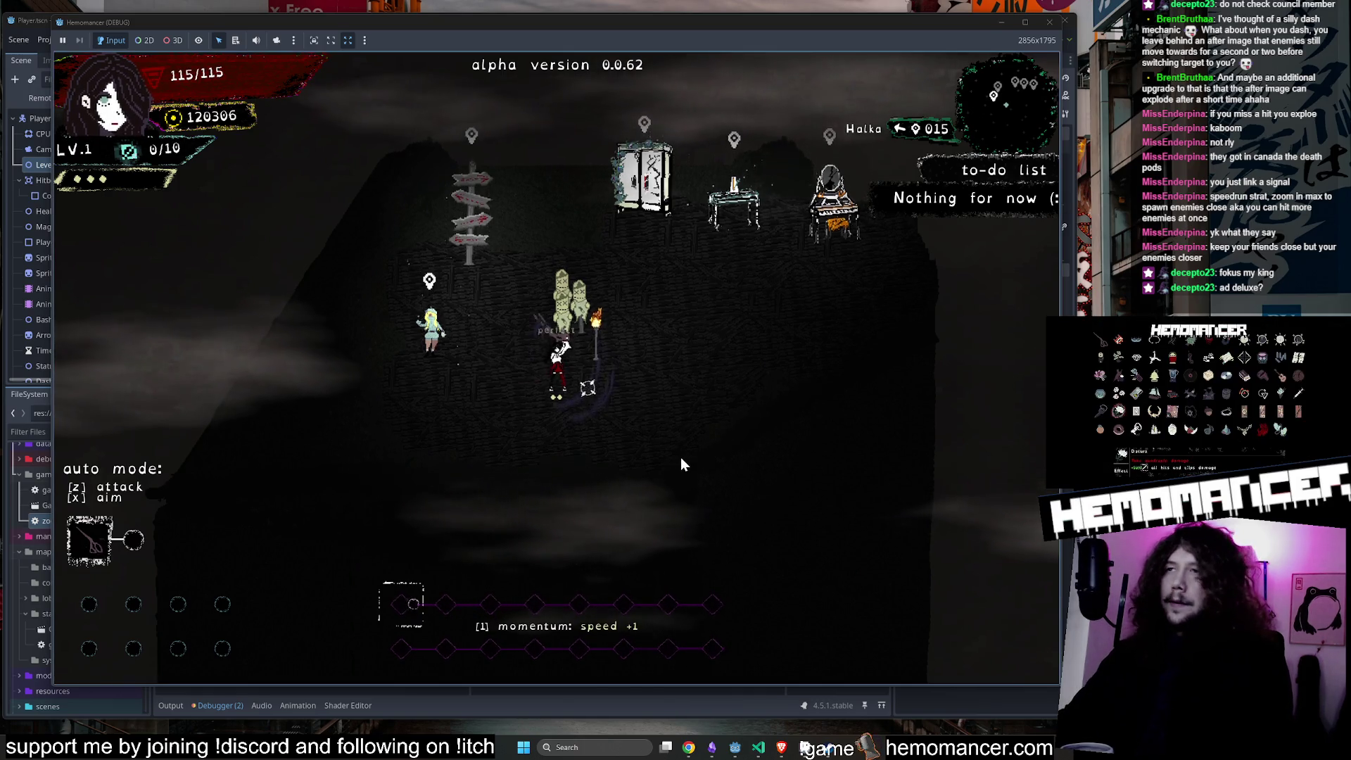
{"action": "scroll", "coordinate": [642, 364], "scroll_direction": "up", "scroll_amount": 3}
Destroy the training dummies and dash back and forth to build momentum.
{"action": "left_click", "coordinate": [701, 324]}
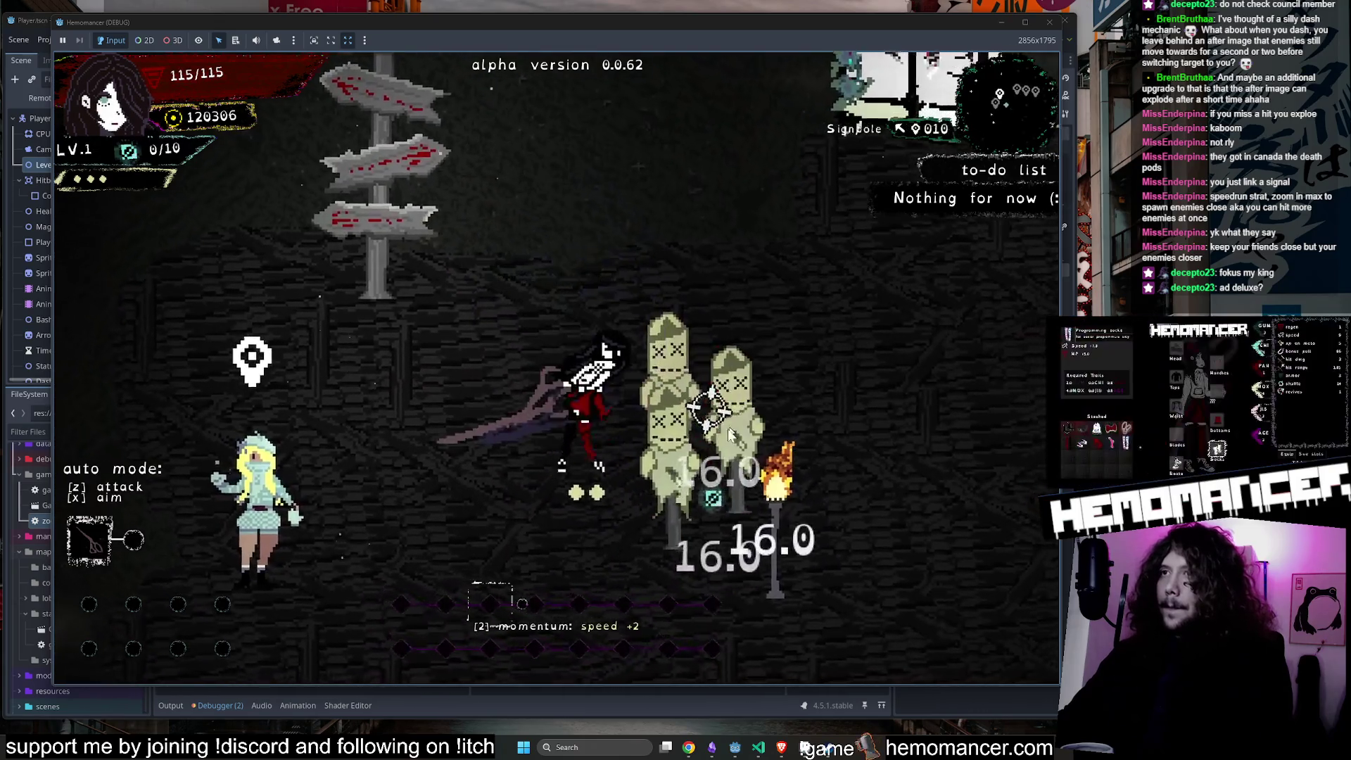
{"action": "left_click", "coordinate": [727, 433]}
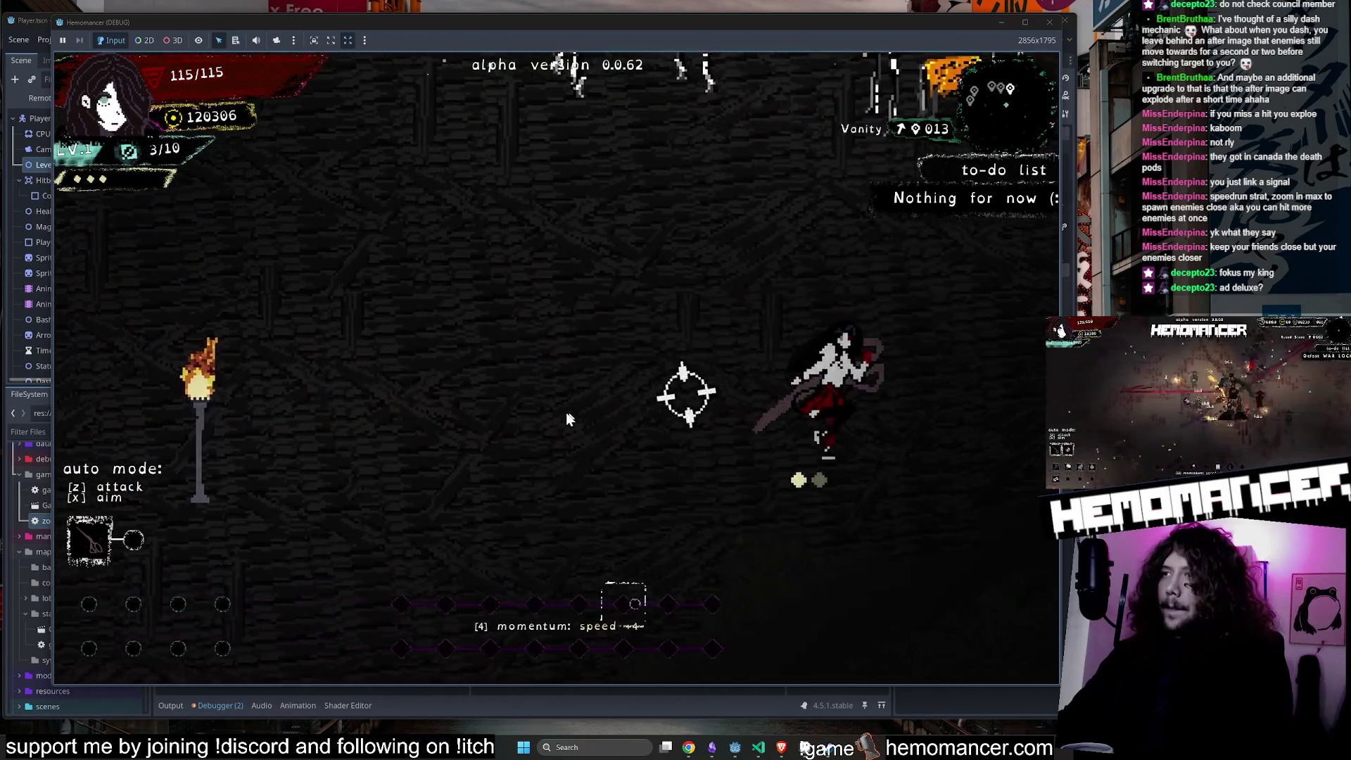
{"action": "left_click", "coordinate": [398, 413]}
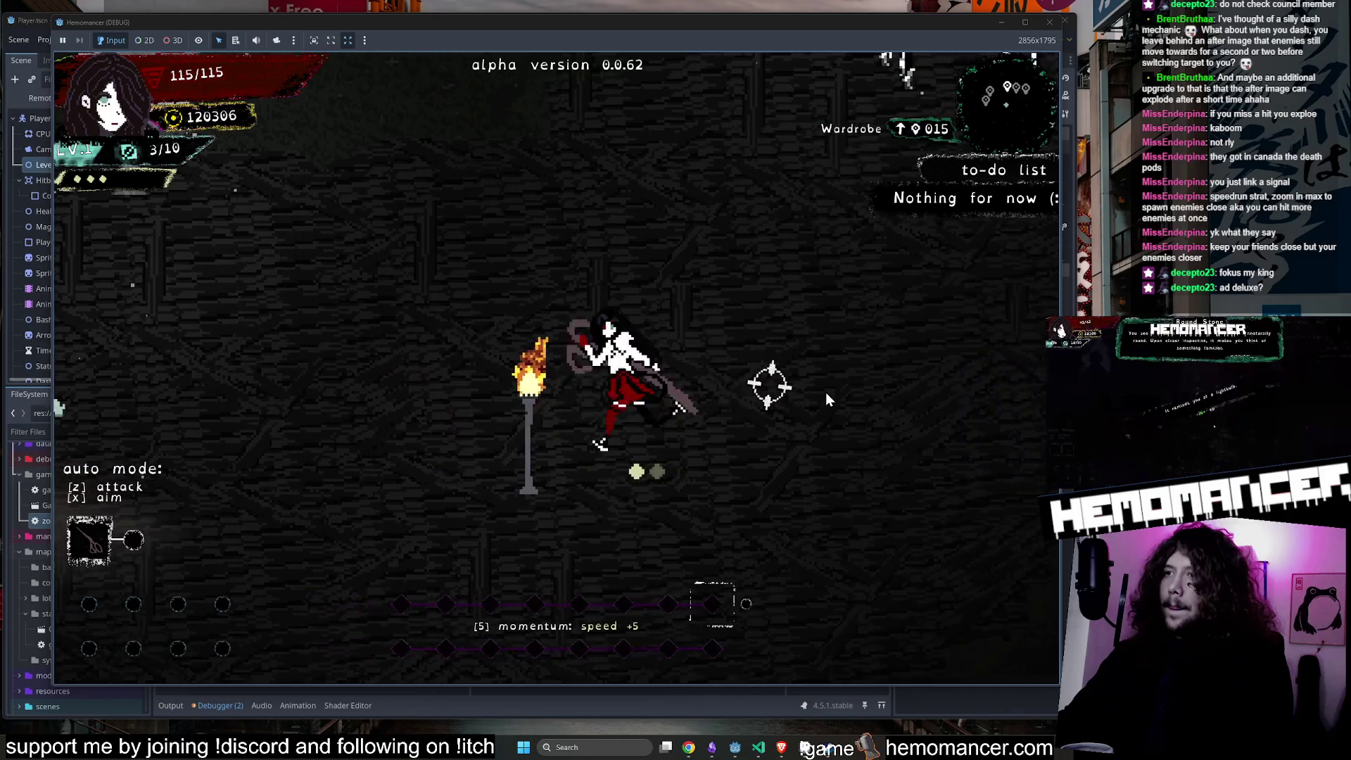
{"action": "key", "text": "a"}
{"action": "key", "text": "d"}
{"action": "key", "text": "a"}
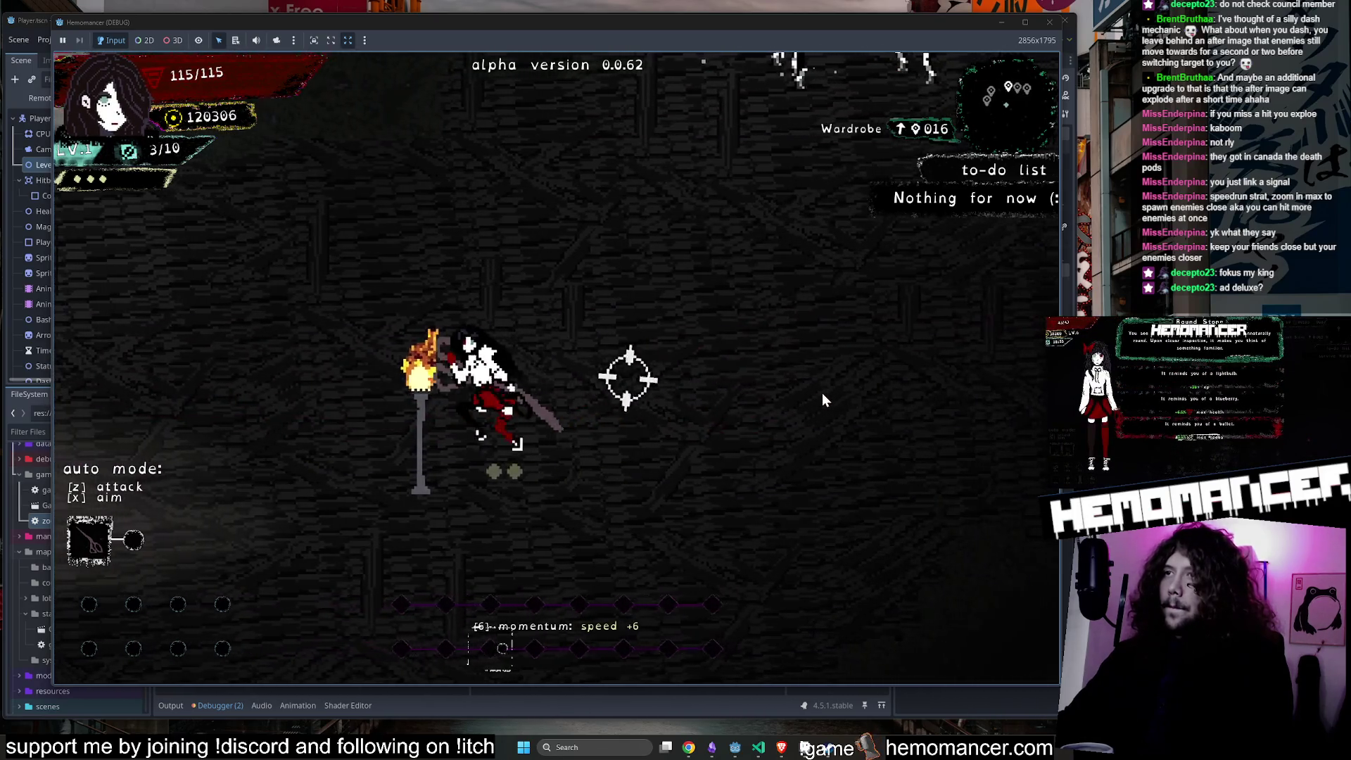
Move left to Halka by the signpost and swing the weapon at her twice.
{"action": "key", "text": "a"}
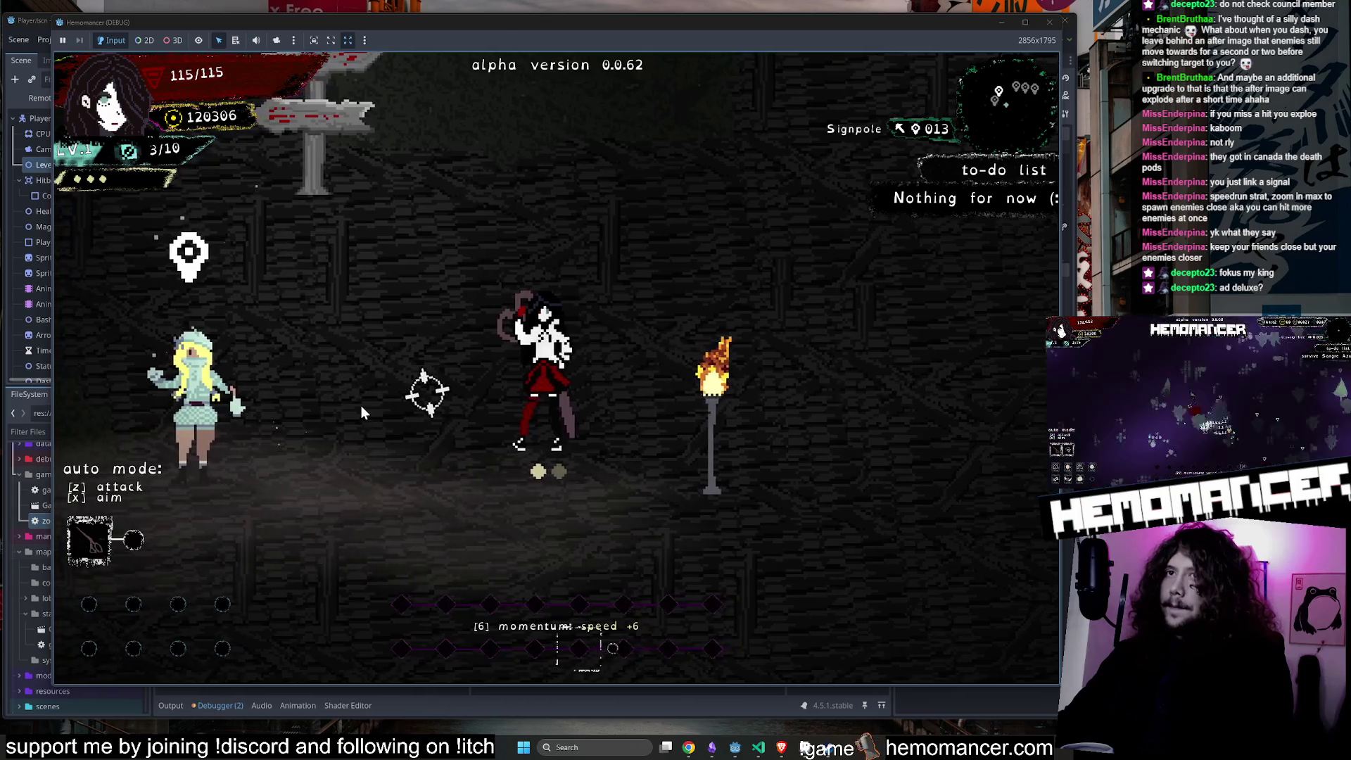
{"action": "key", "text": "a"}
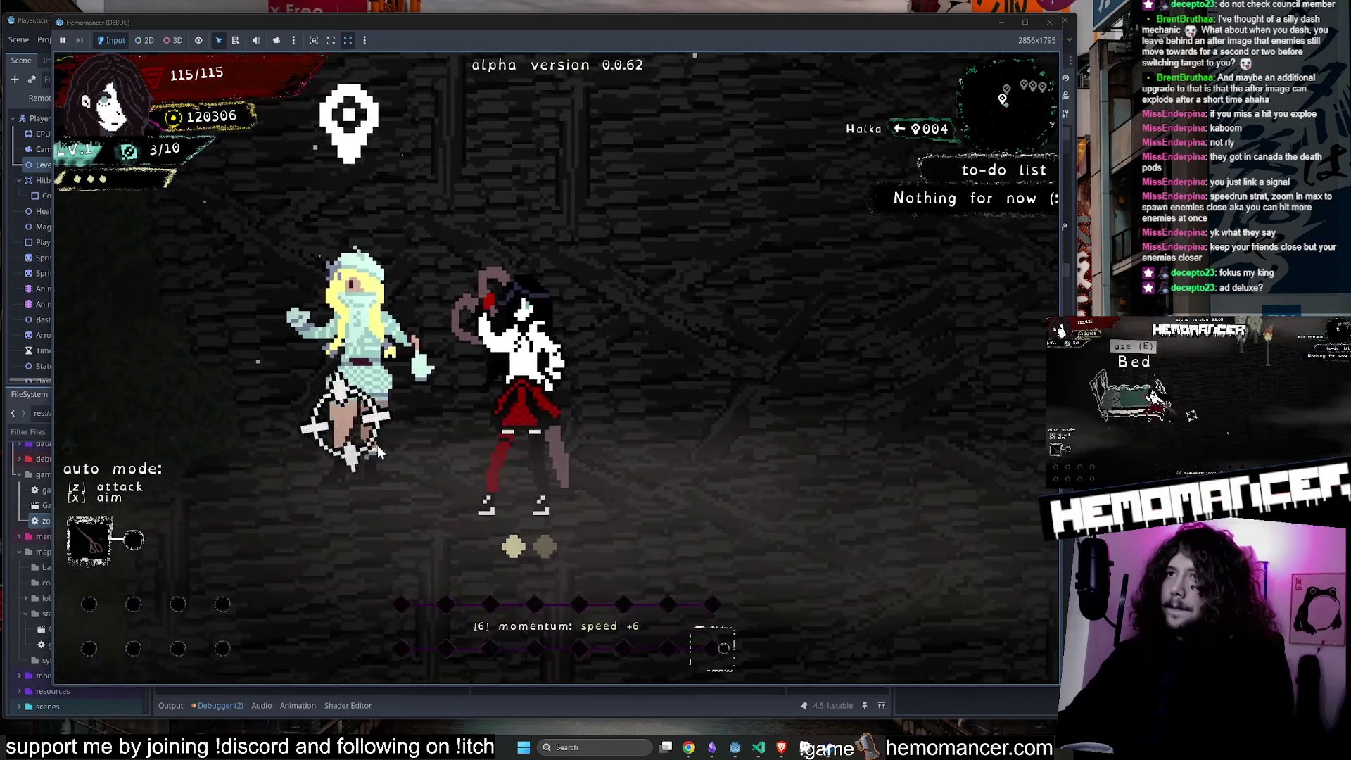
{"action": "left_click", "coordinate": [605, 568]}
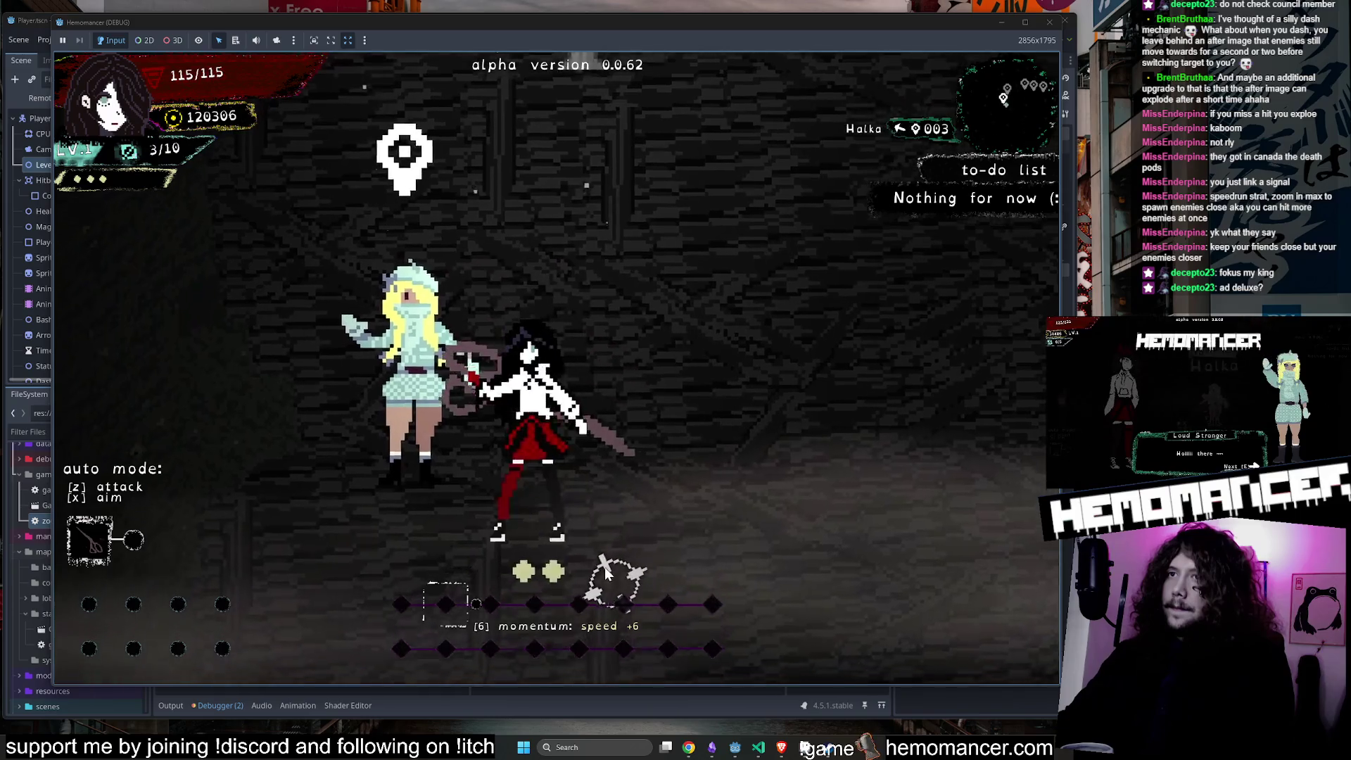
{"action": "key", "text": "w"}
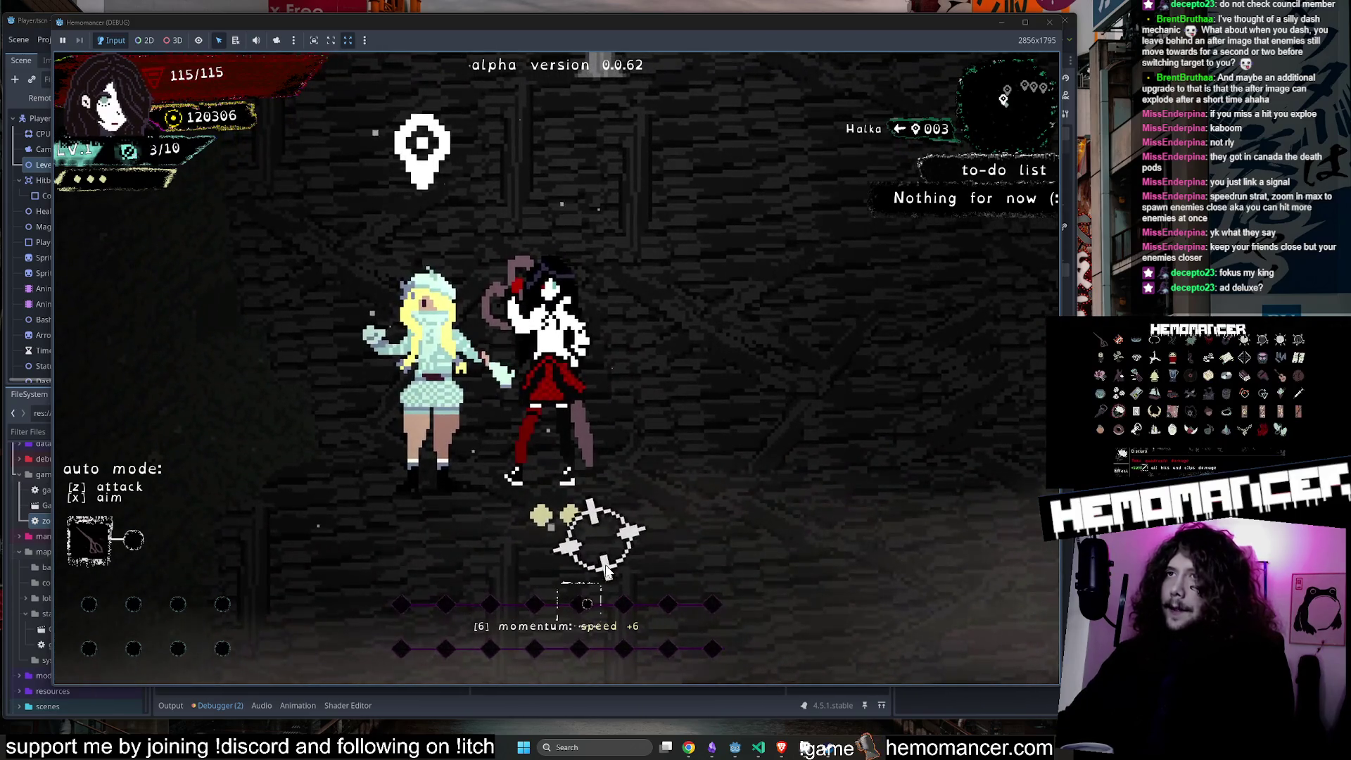
{"action": "left_click", "coordinate": [604, 568]}
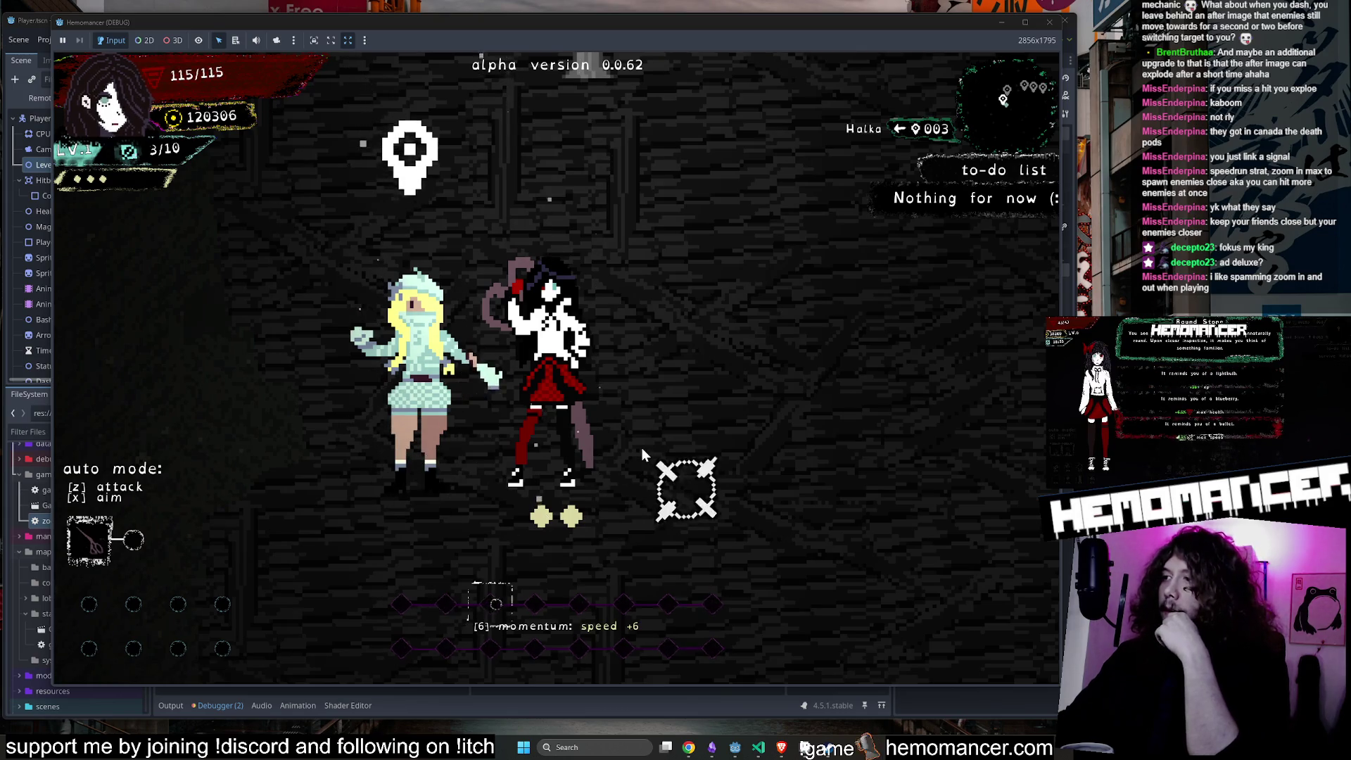
{"action": "scroll", "coordinate": [639, 446], "scroll_direction": "down", "scroll_amount": 2}
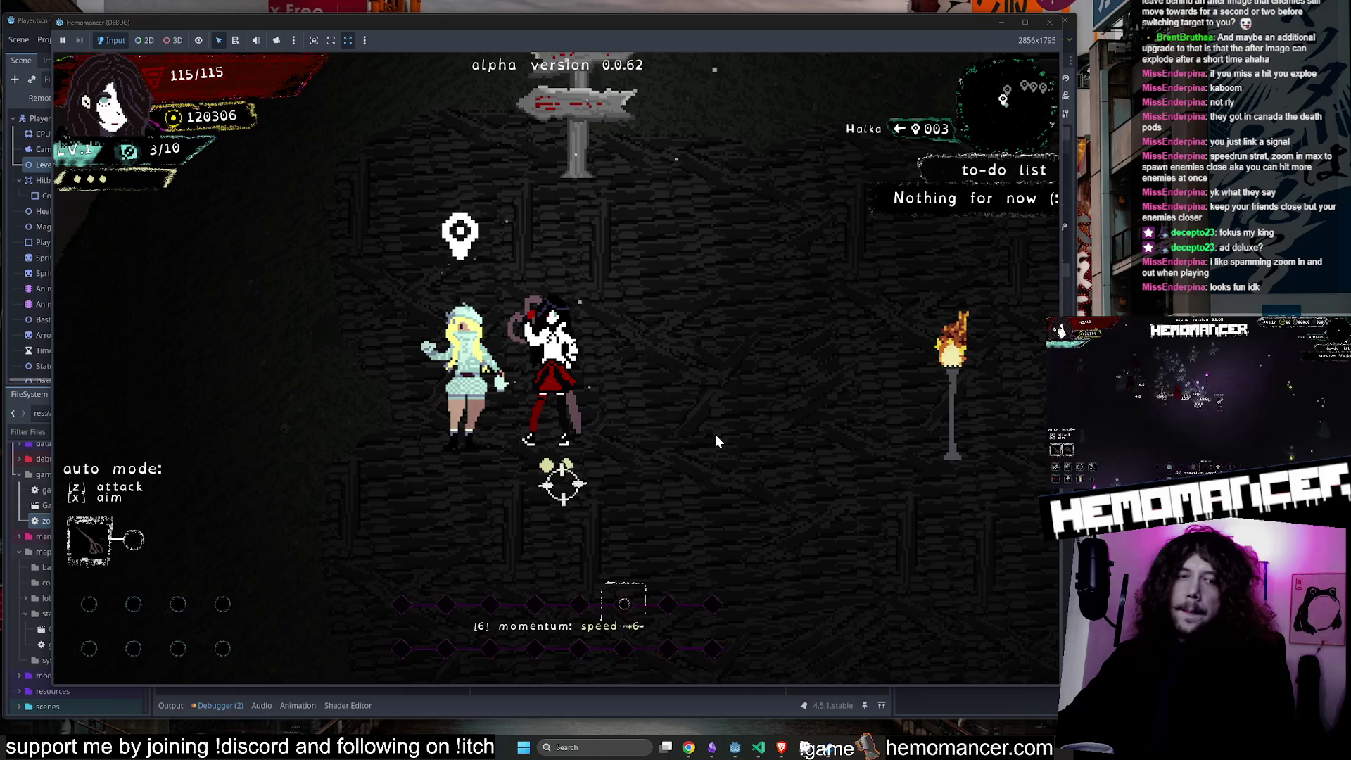
Head right into the furnished room and open the Wardrobe equipment screen.
{"action": "key", "text": "d"}
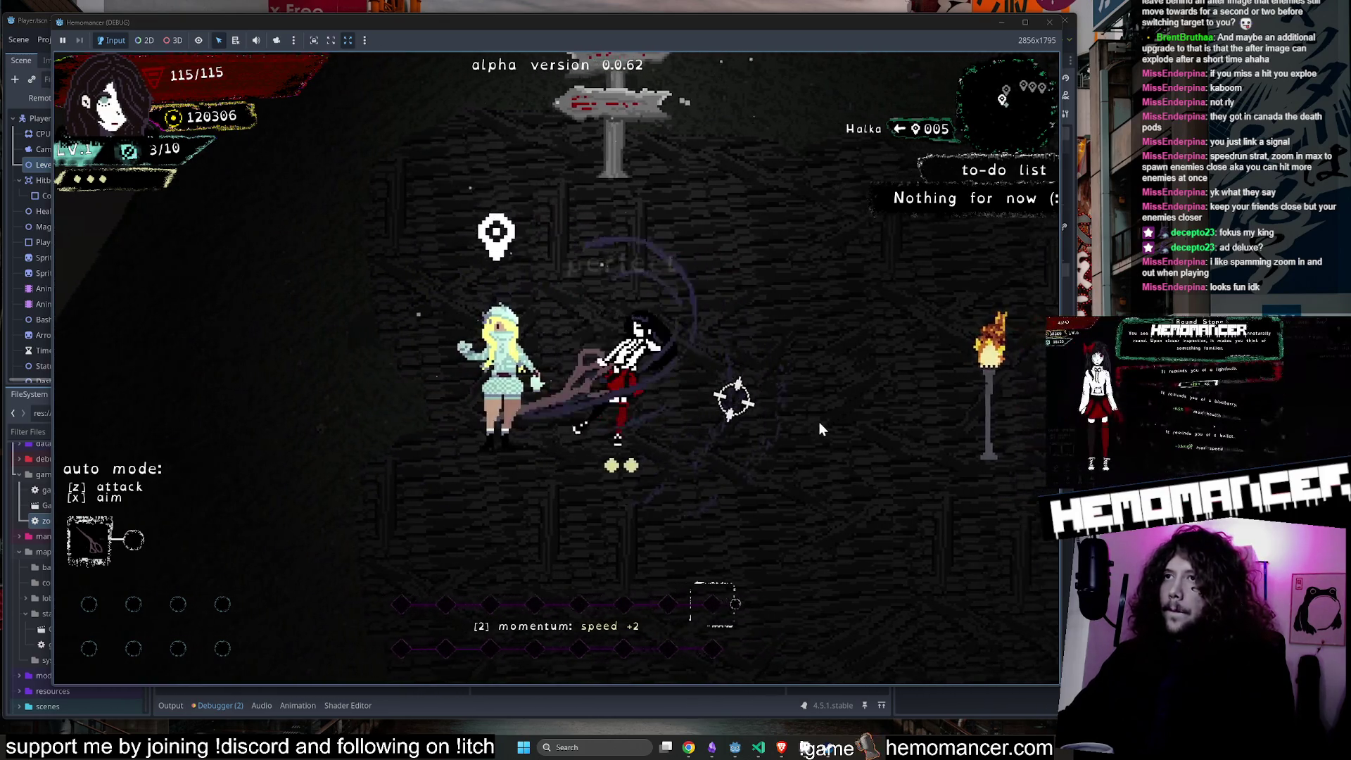
{"action": "key", "text": "d"}
{"action": "key", "text": "w"}
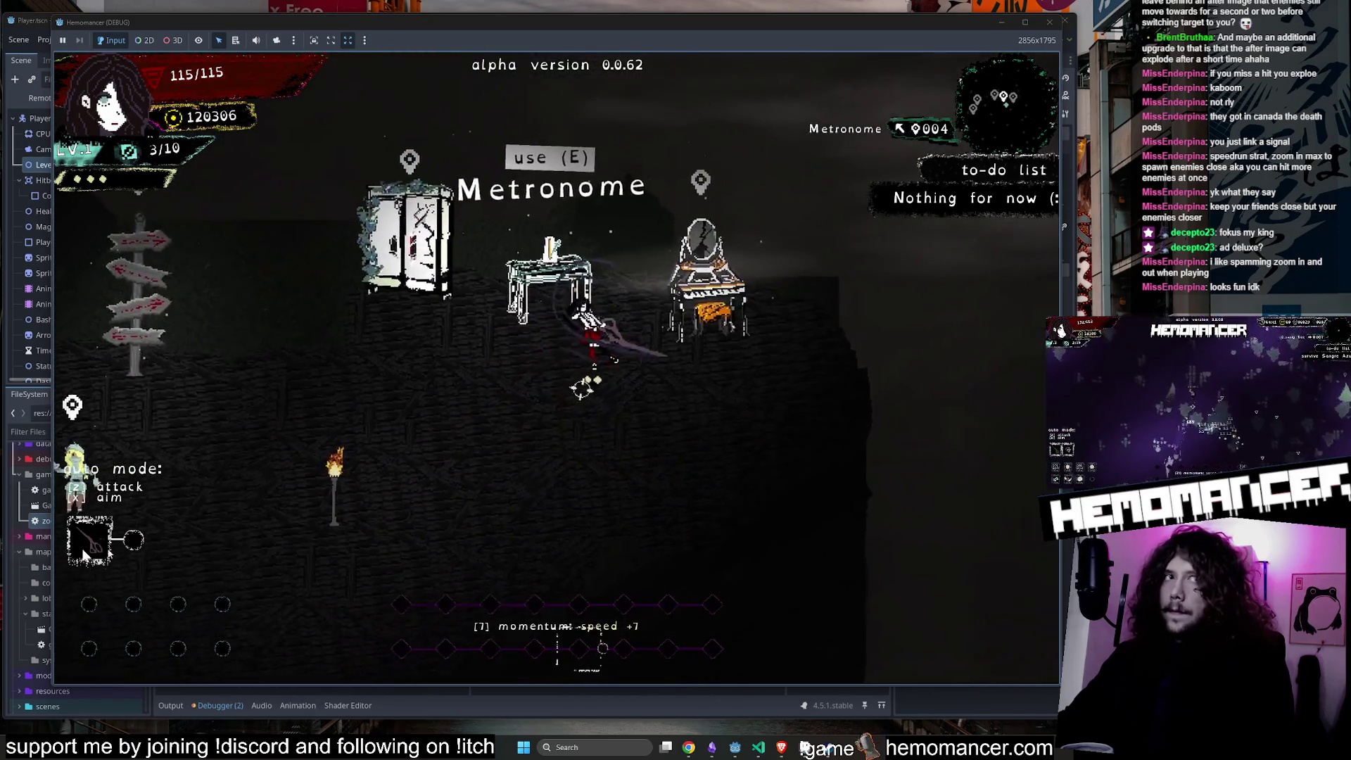
{"action": "key", "text": "a"}
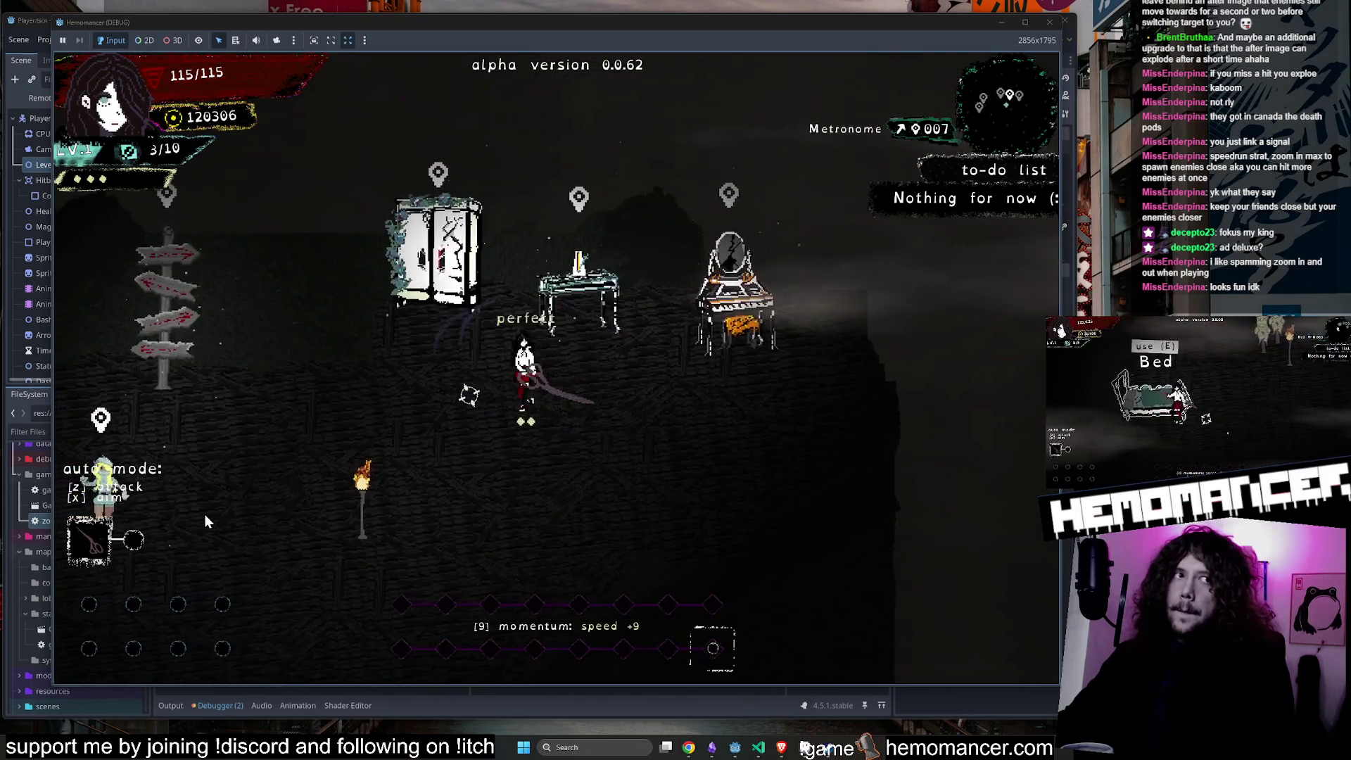
{"action": "key", "text": "a"}
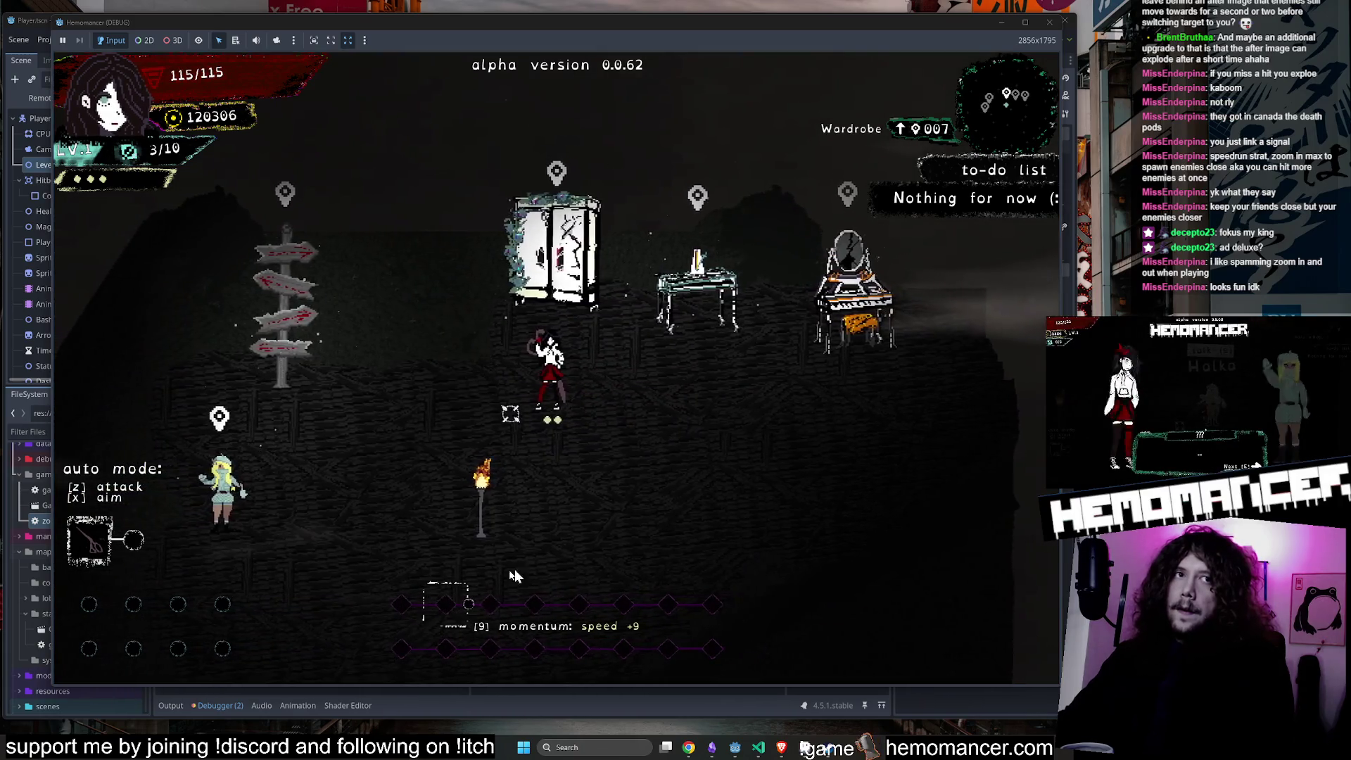
{"action": "key", "text": "e"}
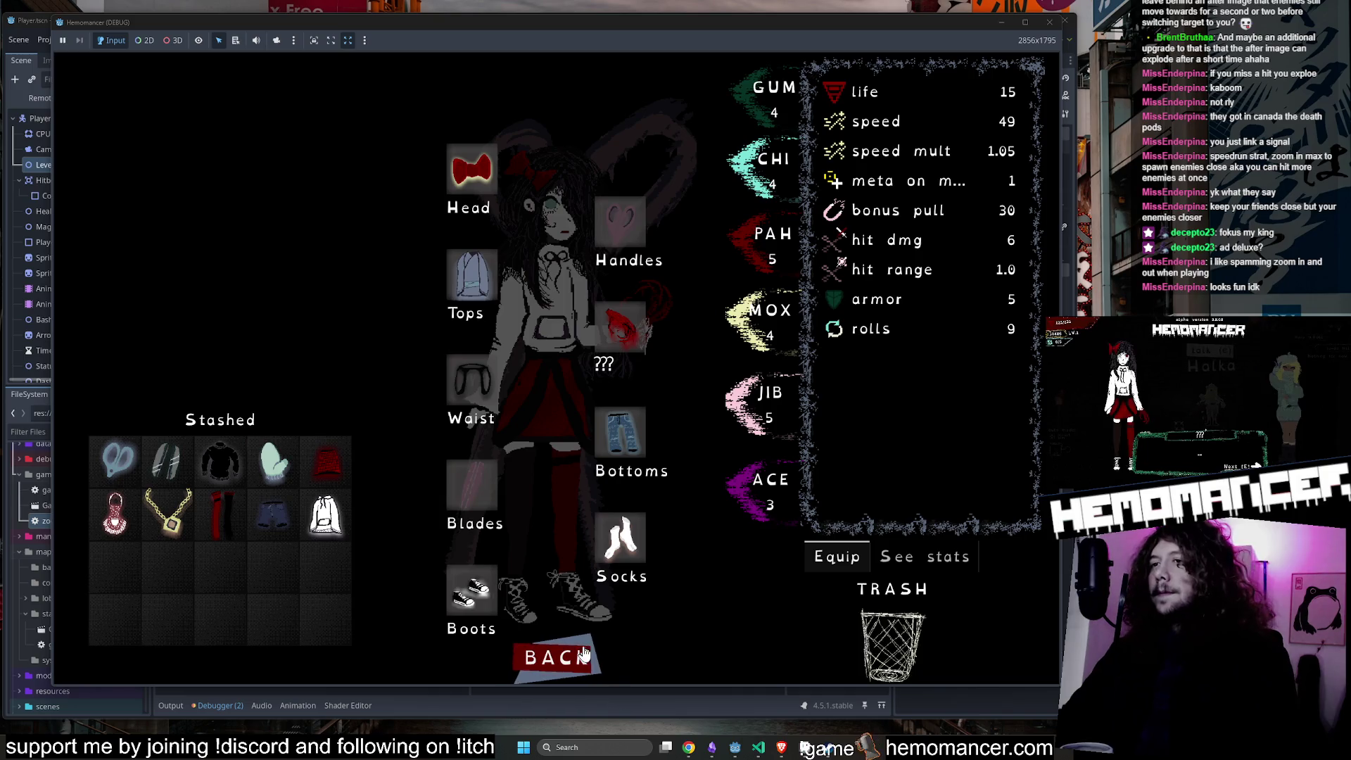
Close the wardrobe with BACK and bring up the pause menu.
{"action": "left_click", "coordinate": [558, 656]}
{"action": "key", "text": "Escape"}
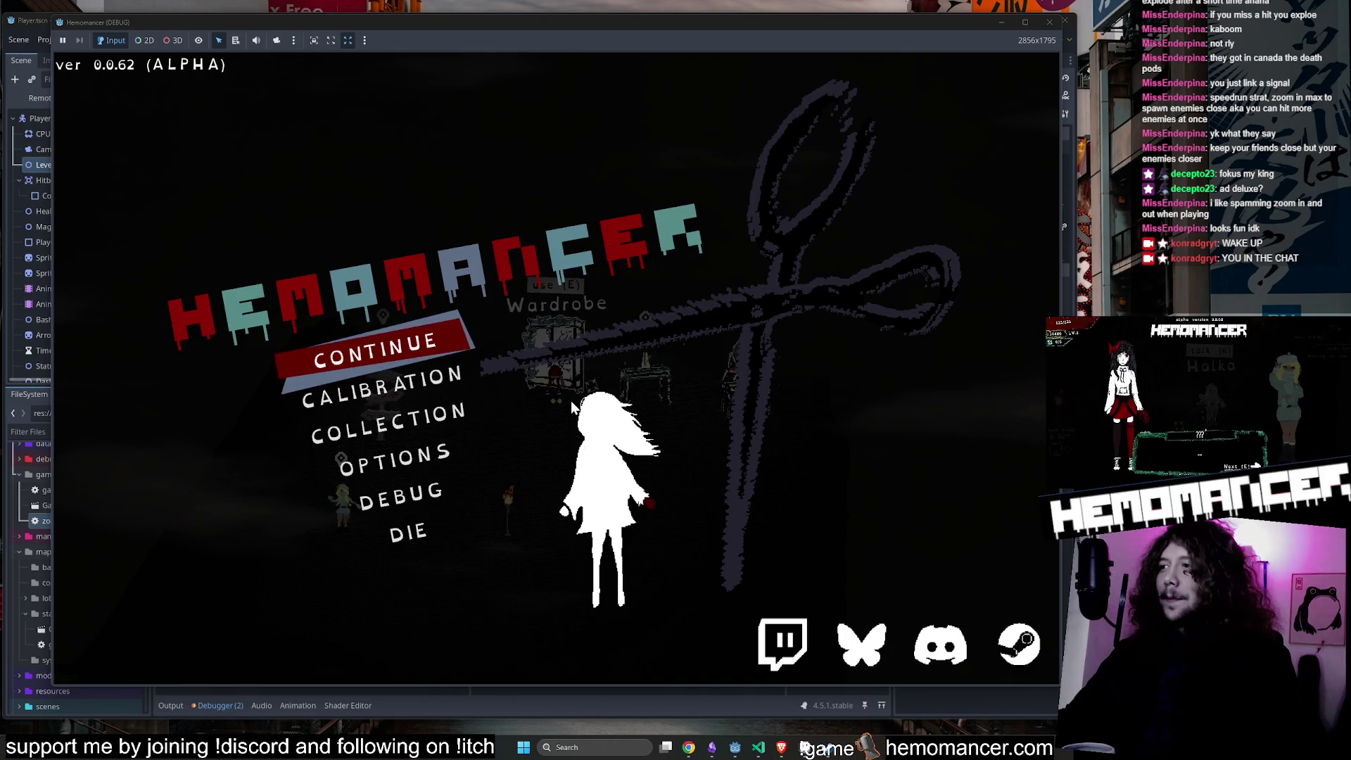
Continue from the menu, reopen and close the wardrobe, then walk off into the hub.
{"action": "left_click", "coordinate": [430, 352]}
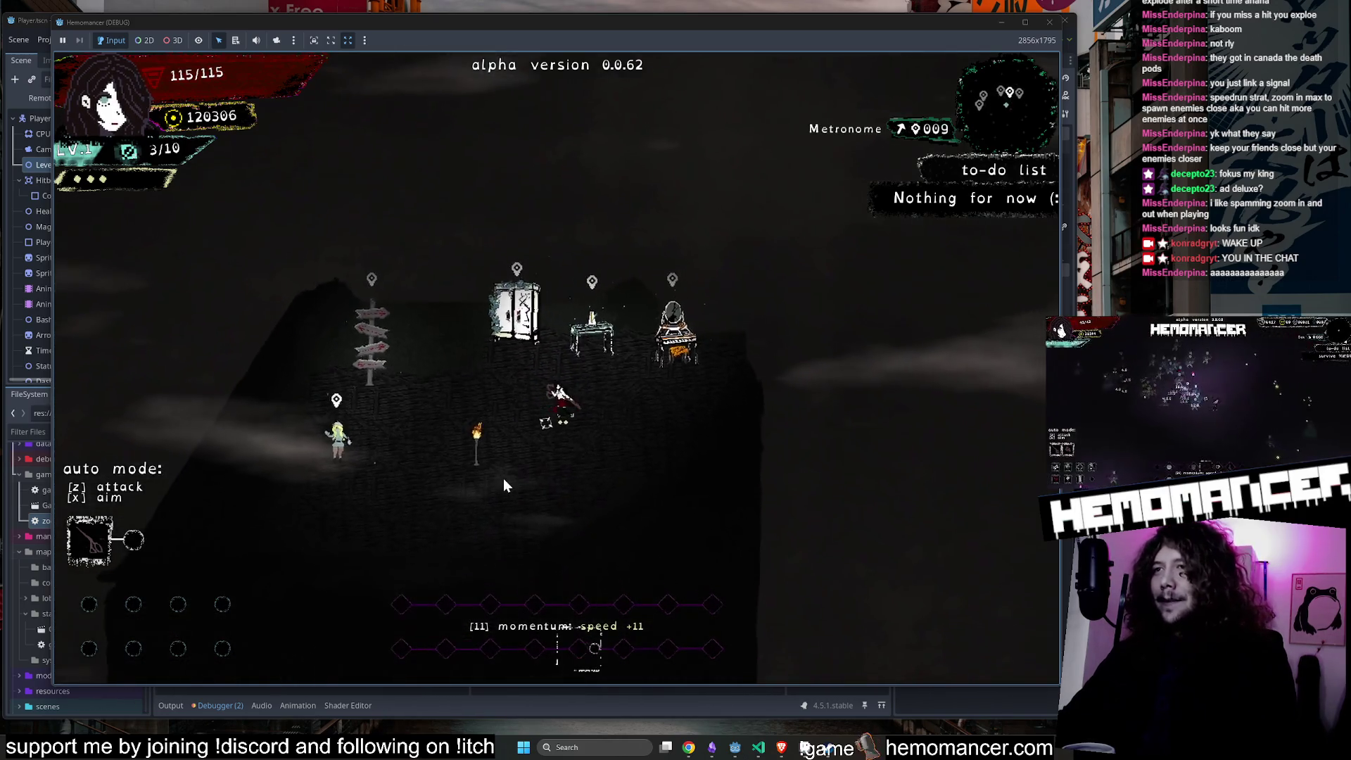
{"action": "key", "text": "e"}
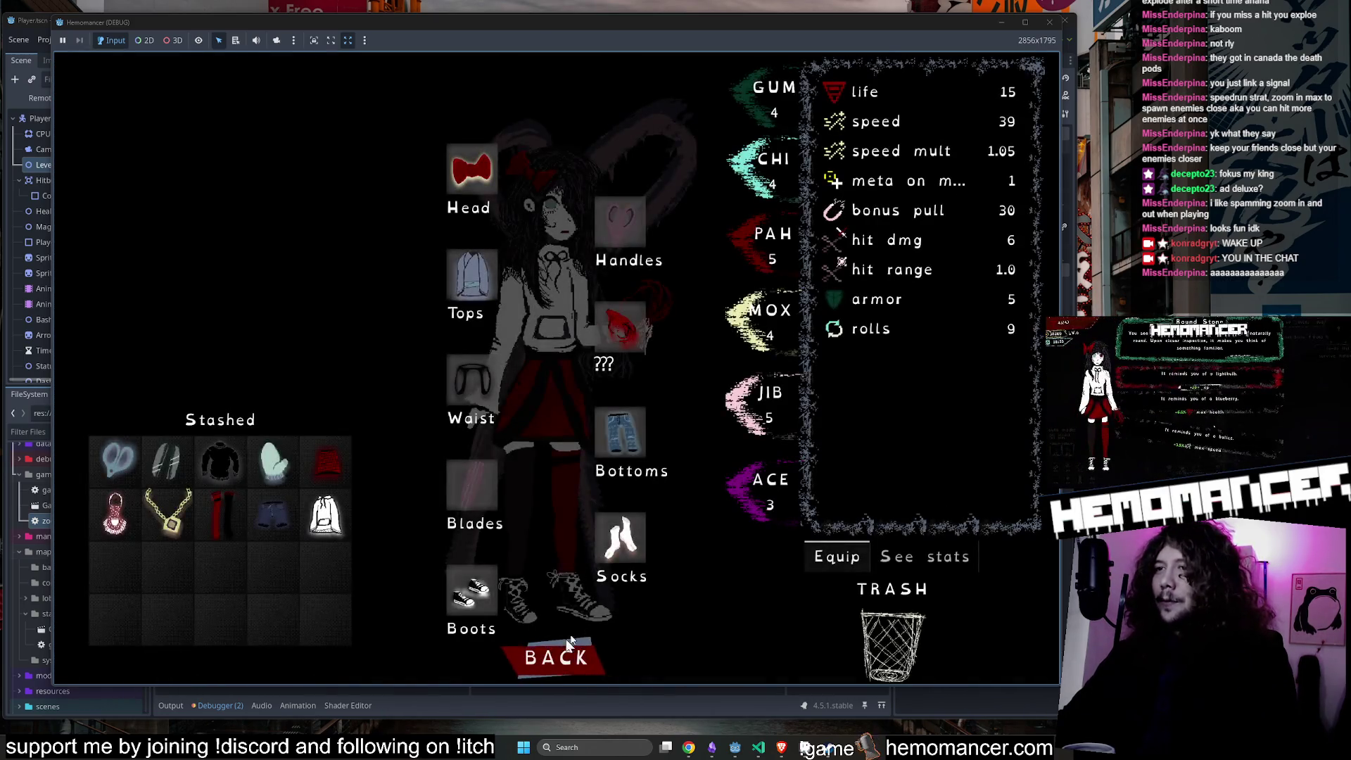
{"action": "left_click", "coordinate": [556, 654]}
{"action": "key", "text": "s"}
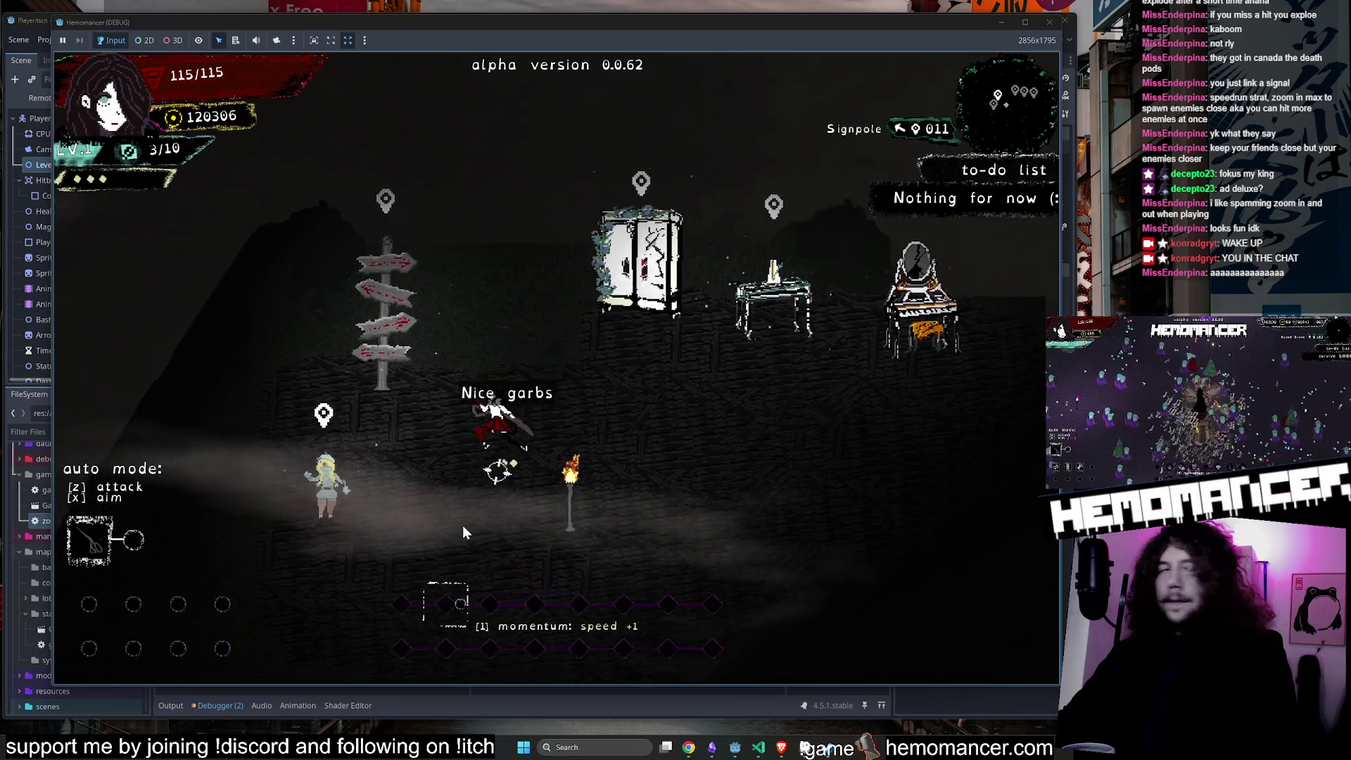
Stroll around the wardrobe room and back toward the torch.
{"action": "key", "text": "d"}
{"action": "key", "text": "w"}
{"action": "key", "text": "a"}
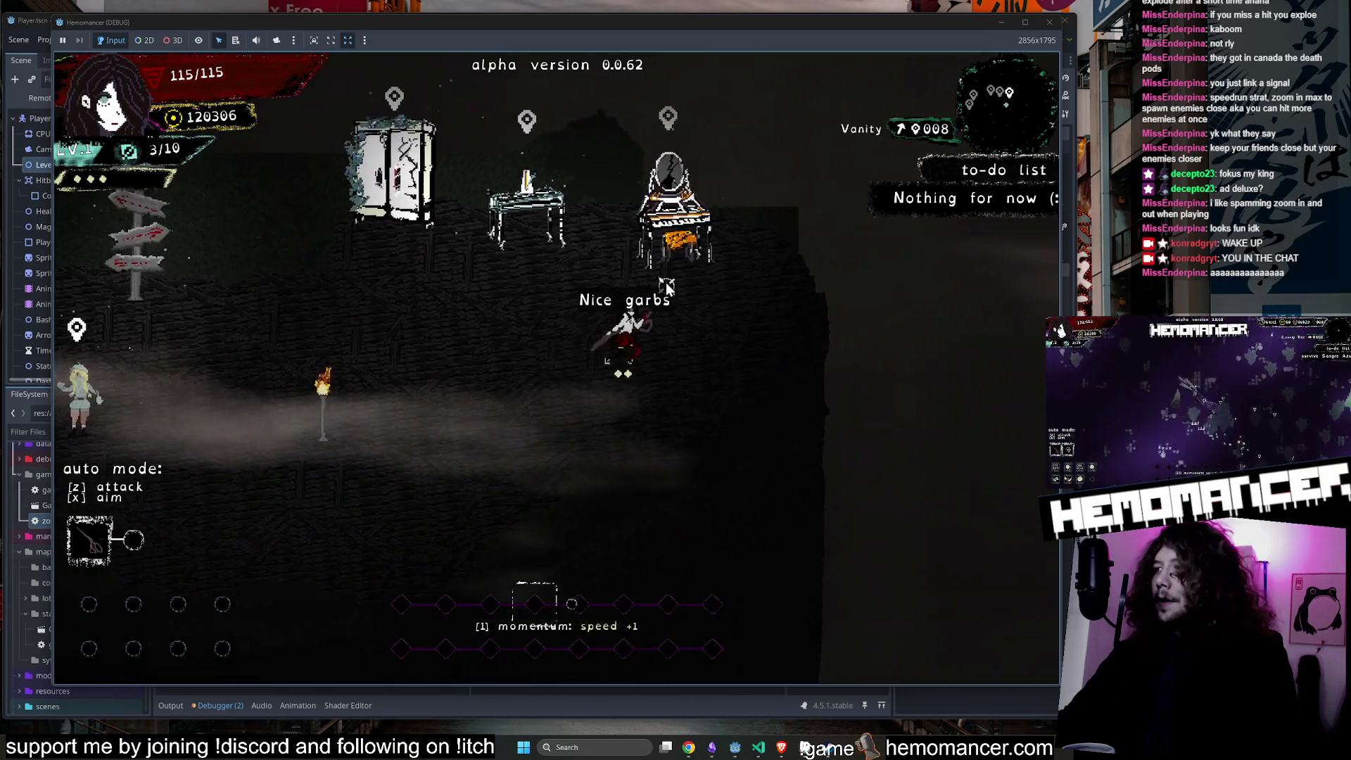
{"action": "key", "text": "s"}
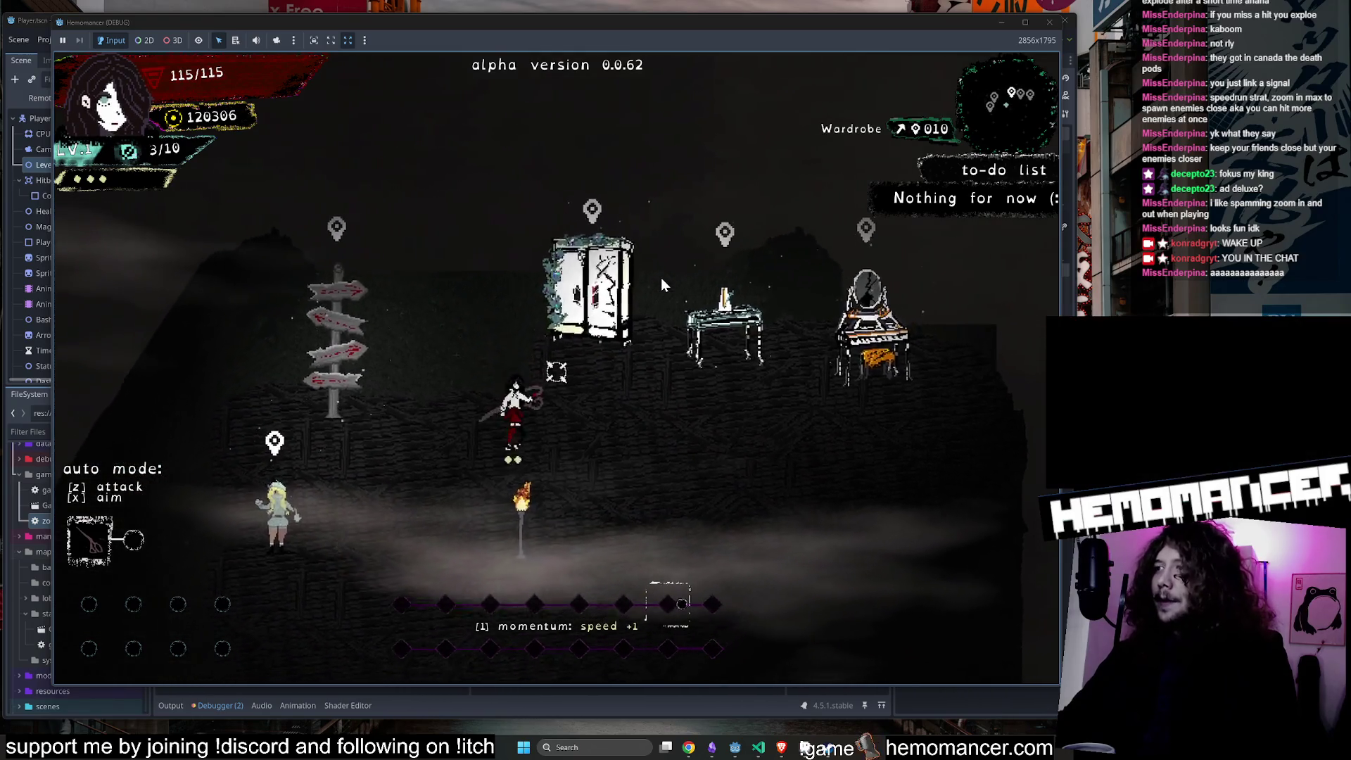
{"action": "key", "text": "d"}
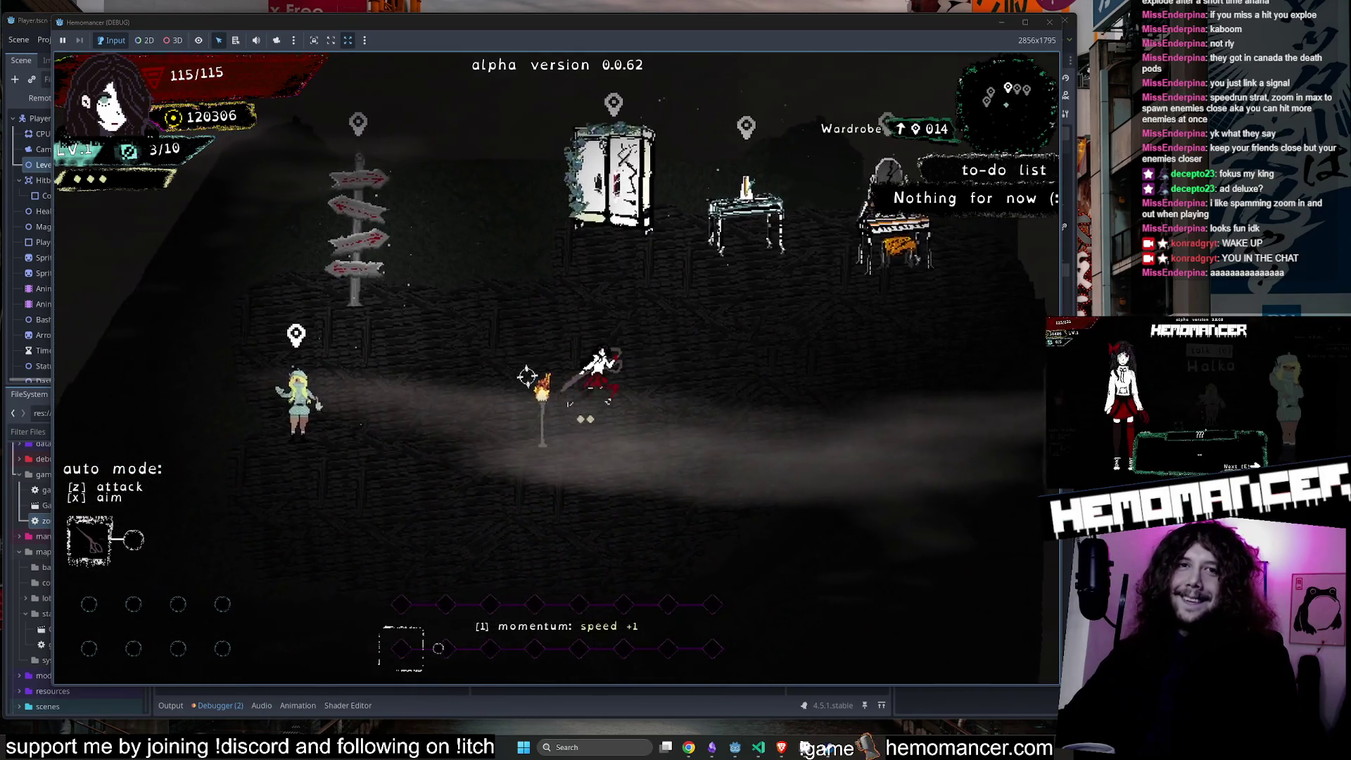
Swing once, pause the game and drag the Twitch raid preview window over it.
{"action": "left_click", "coordinate": [570, 312]}
{"action": "key", "text": "Escape"}
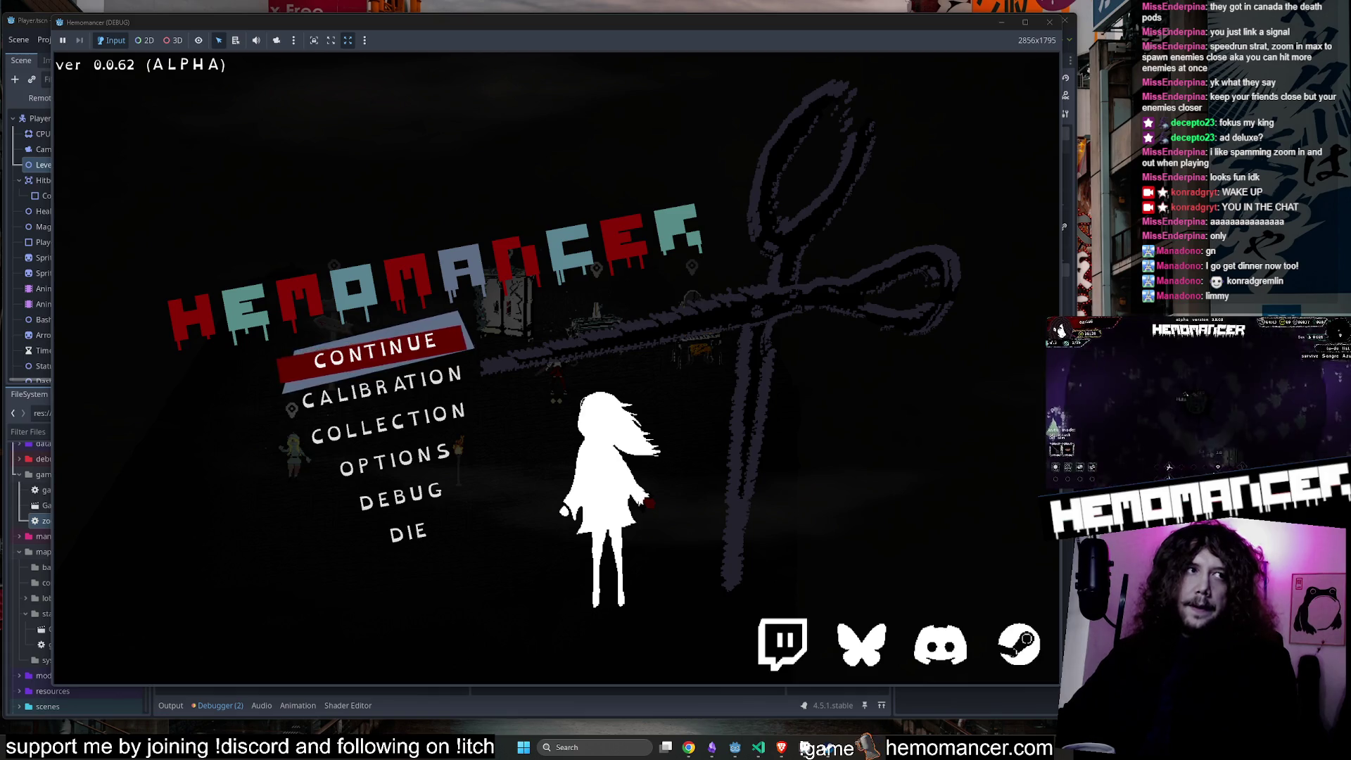
{"action": "left_click_drag", "start_coordinate": [546, 450], "coordinate": [472, 79]}
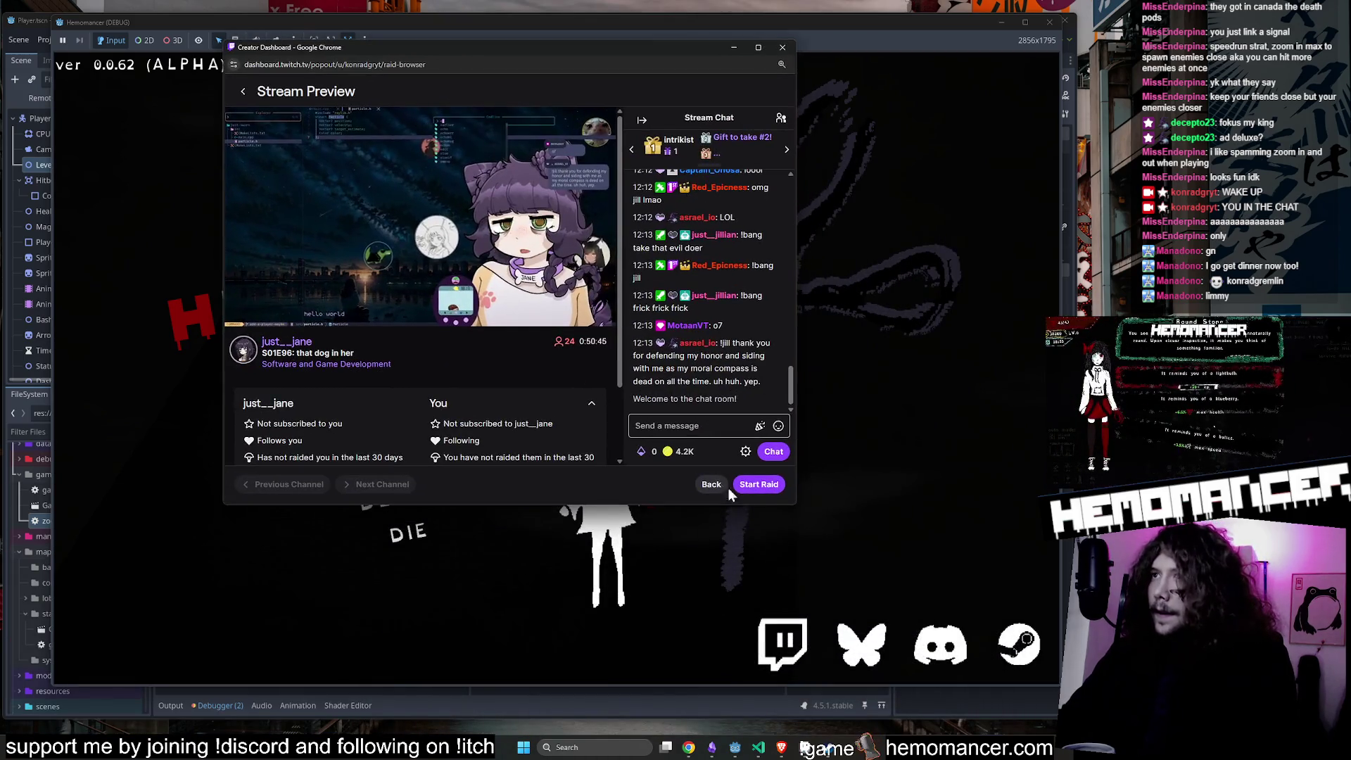
Enlarge the raid preview and highlight the stream's Software and Game Development category.
{"action": "left_click_drag", "start_coordinate": [795, 508], "coordinate": [1076, 680]}
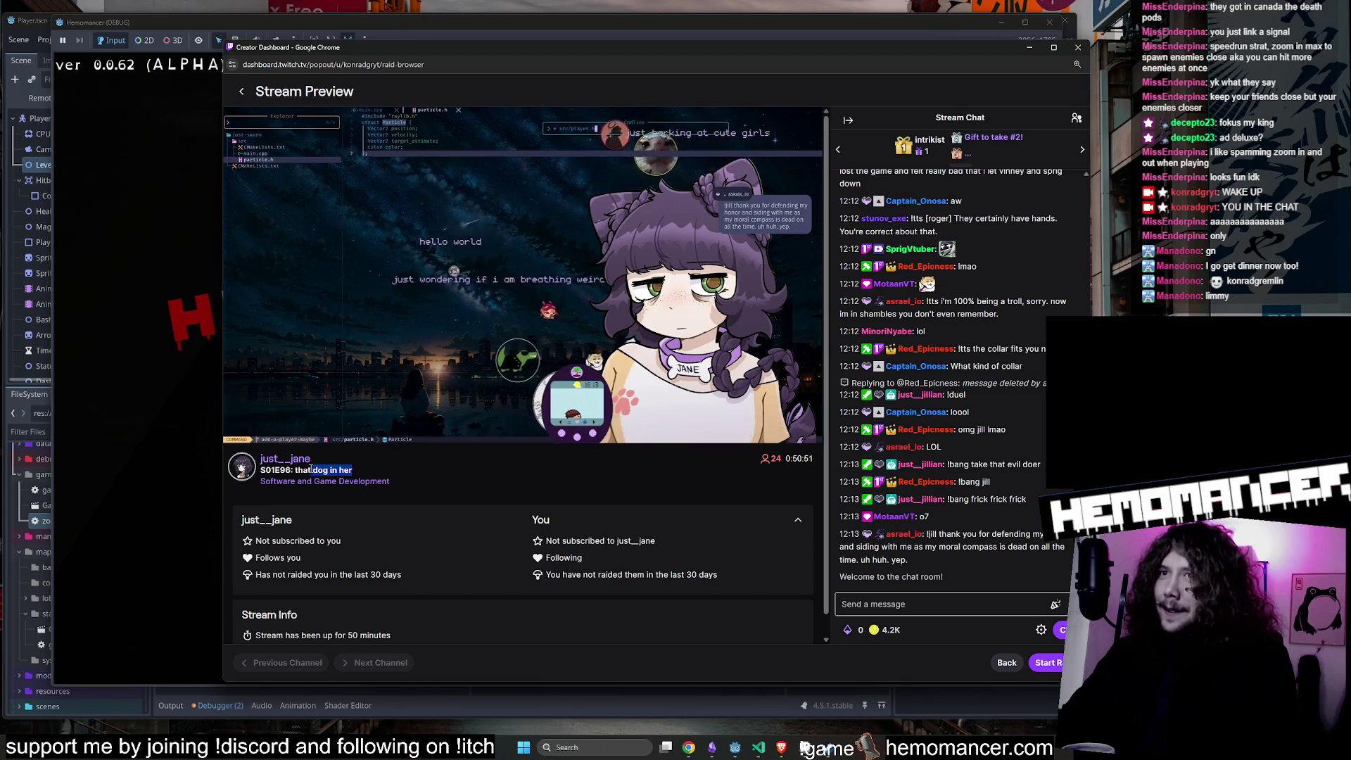
{"action": "left_click_drag", "start_coordinate": [390, 480], "coordinate": [262, 478]}
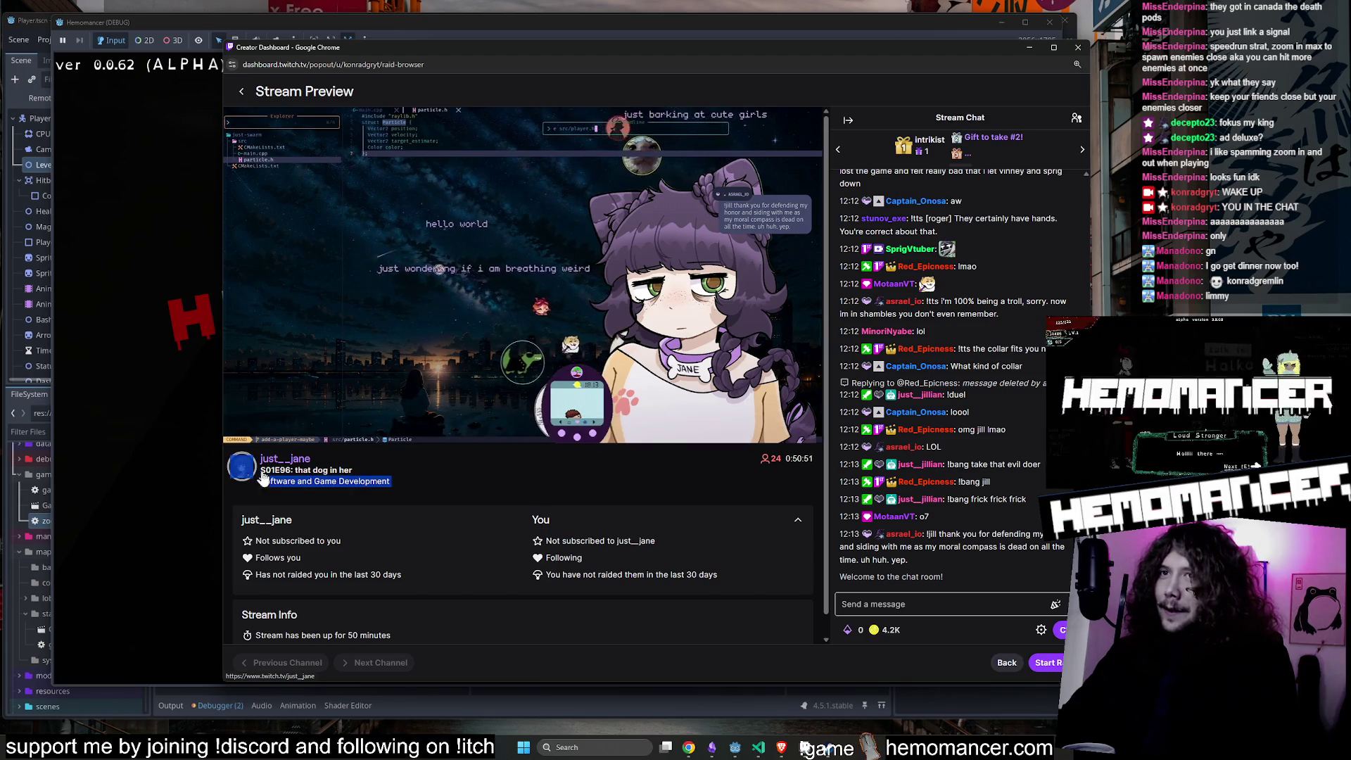
{"action": "left_click", "coordinate": [456, 480]}
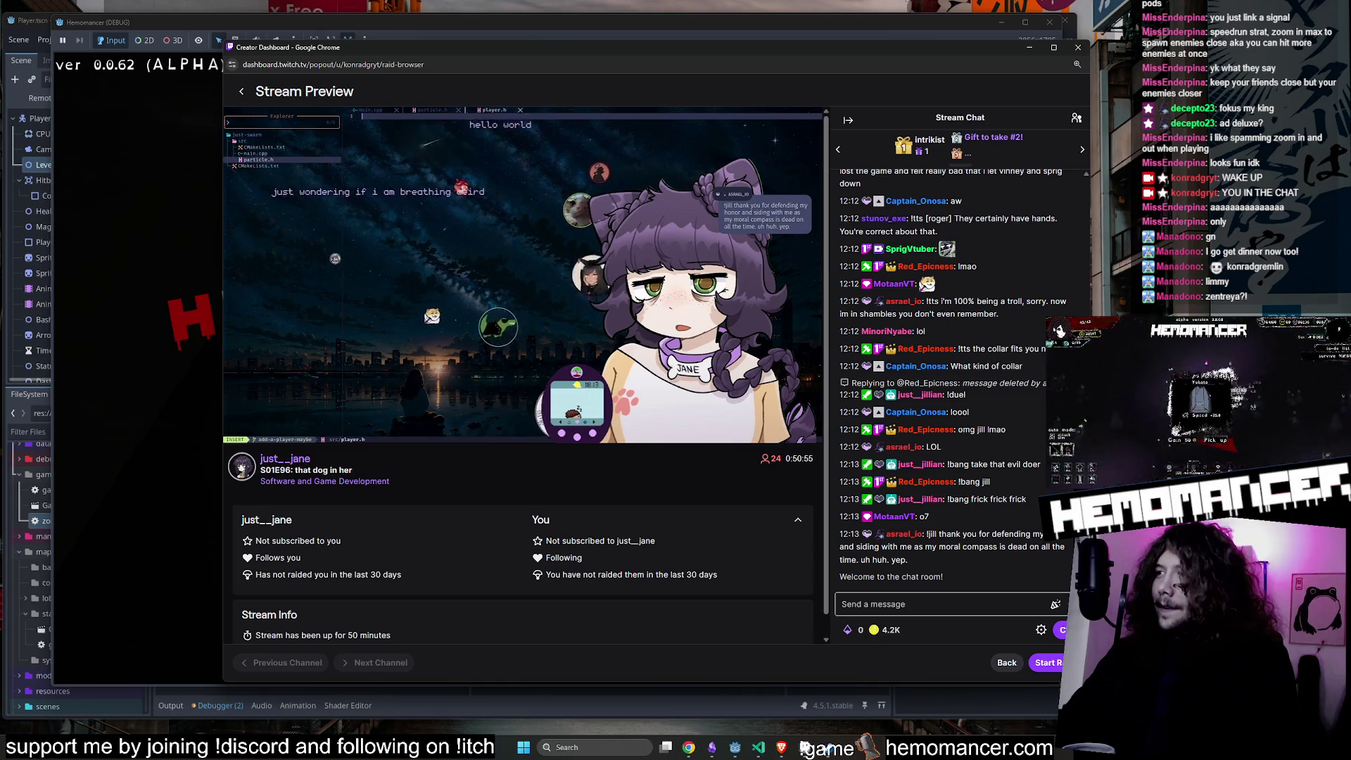
Start the raid on just__jane's channel and move the raid window away from the game.
{"action": "left_click_drag", "start_coordinate": [1087, 682], "coordinate": [1029, 663]}
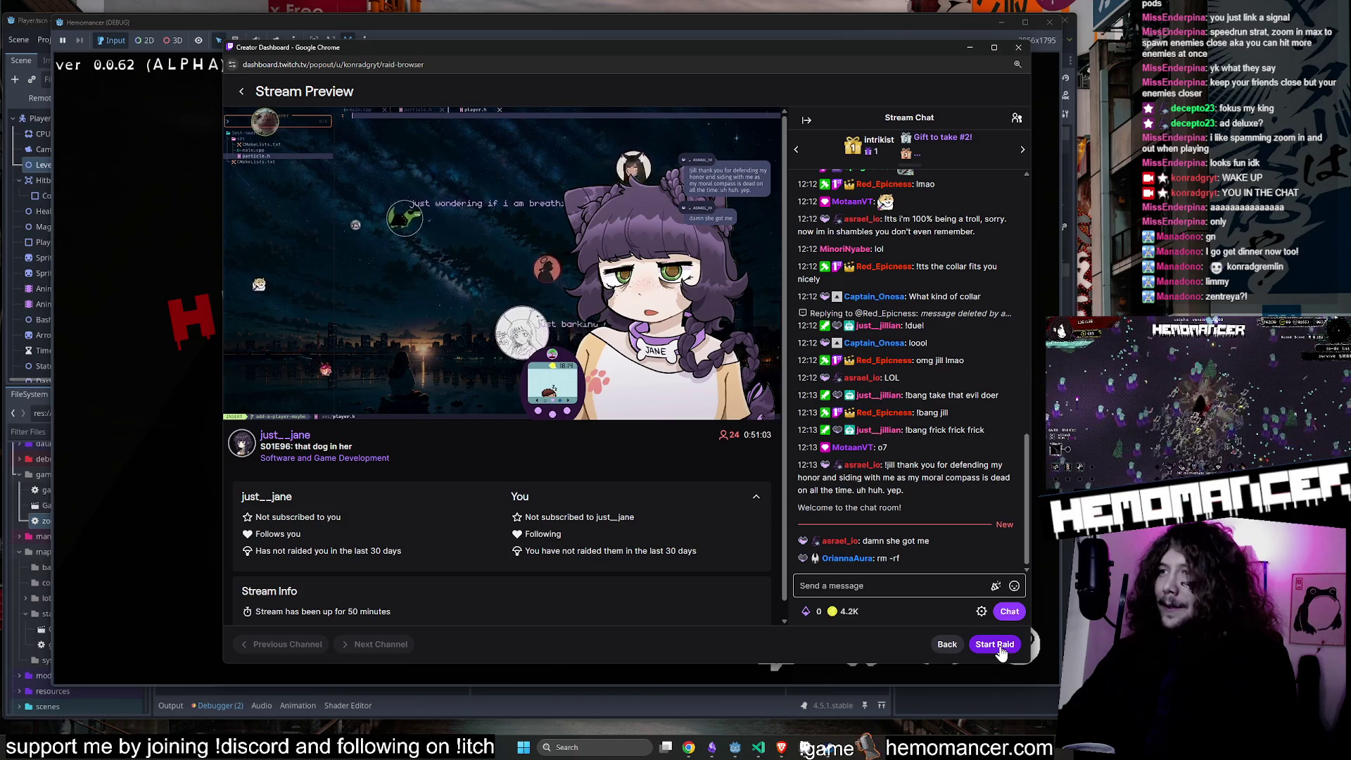
{"action": "scroll", "coordinate": [907, 369], "scroll_direction": "up", "scroll_amount": 2}
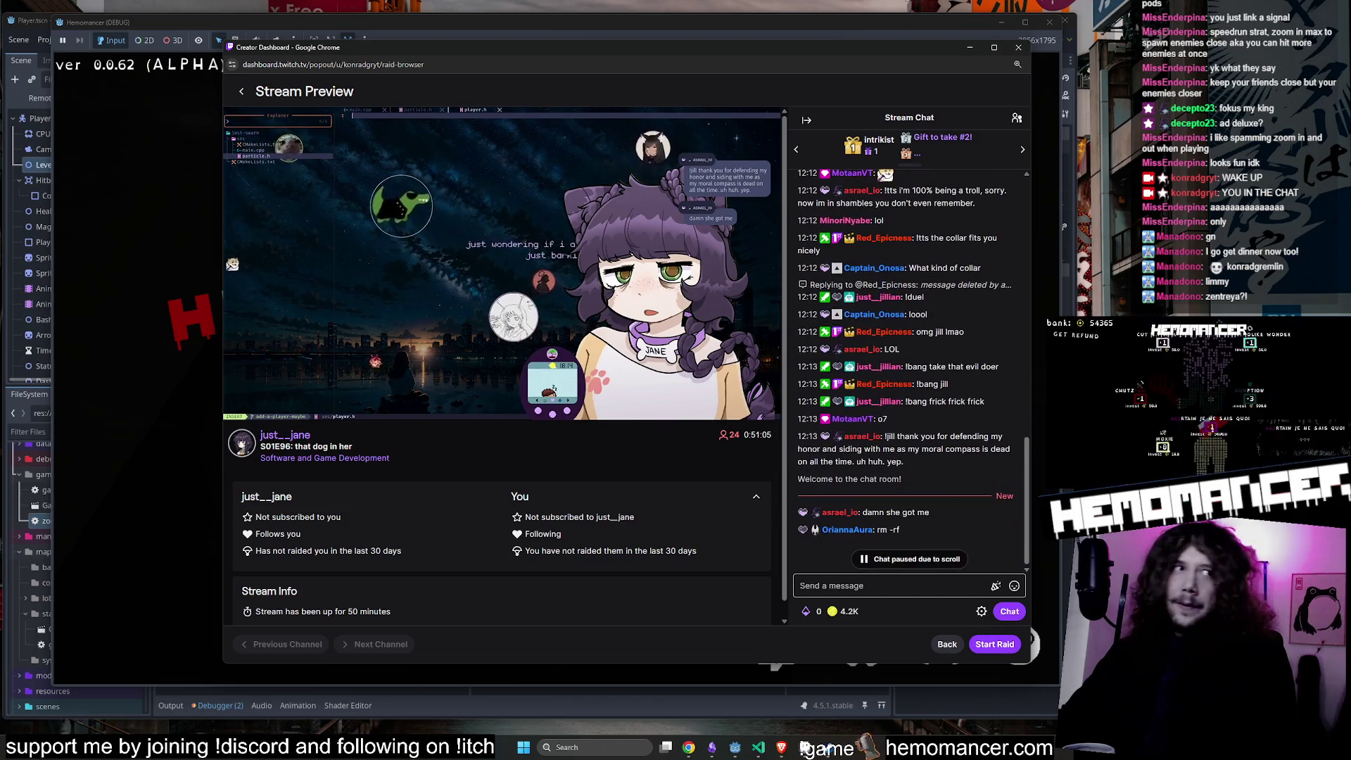
{"action": "left_click", "coordinate": [994, 644]}
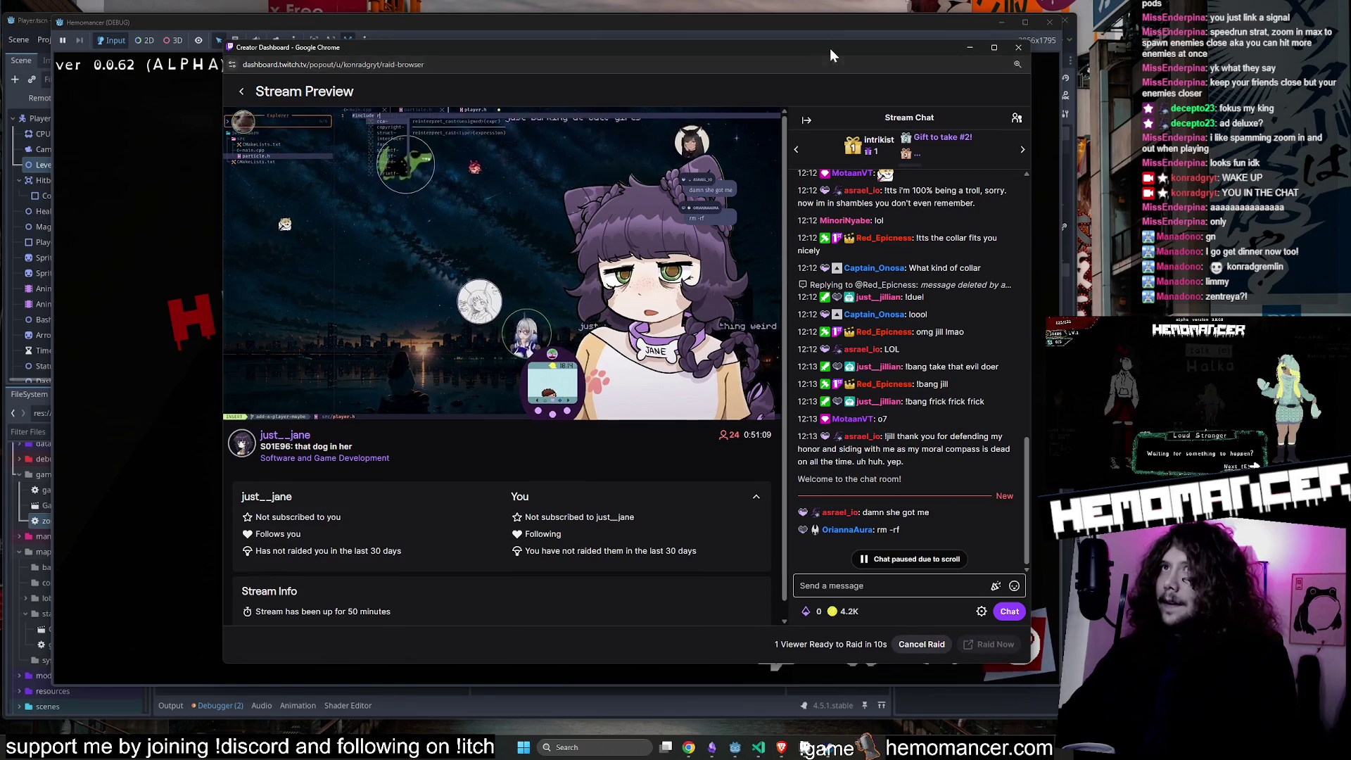
{"action": "left_click_drag", "start_coordinate": [829, 47], "coordinate": [148, 319]}
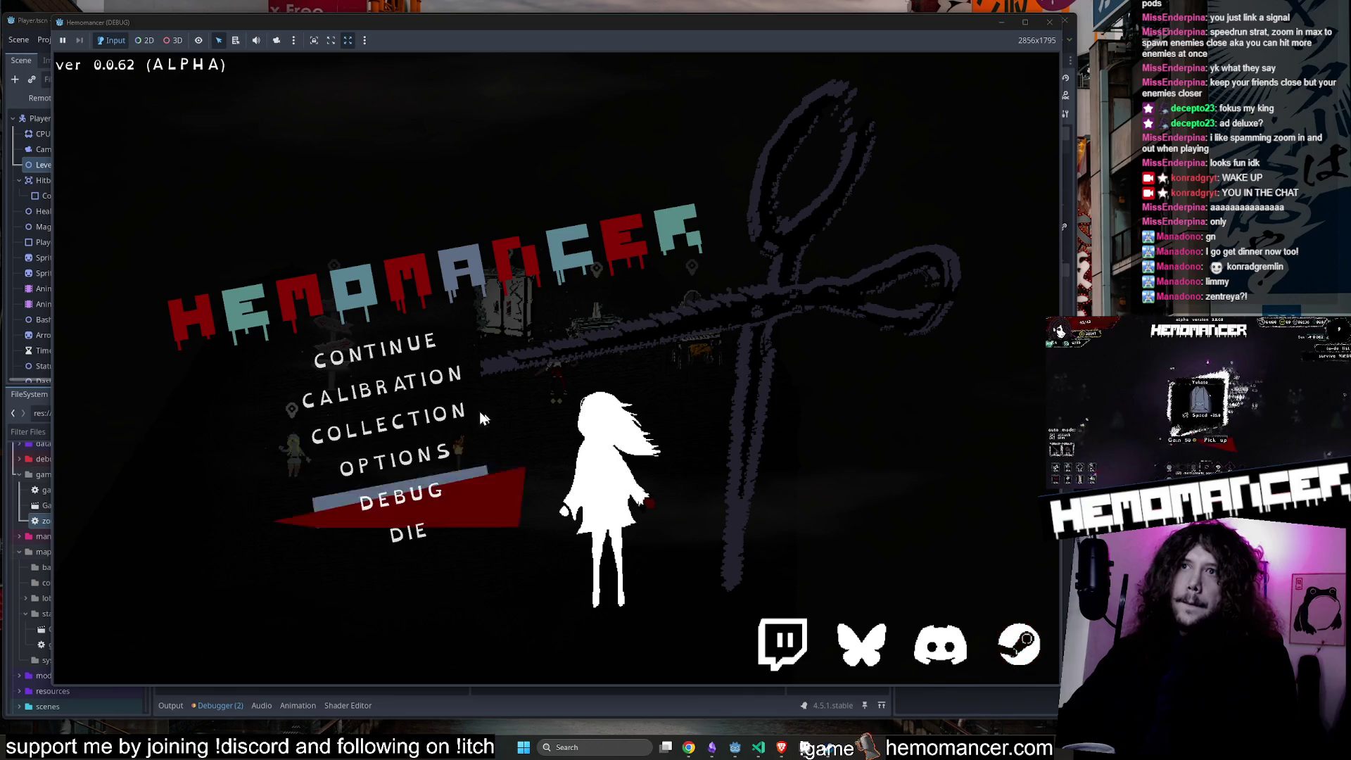
Continue the game and open the Wardrobe, now showing life 15, speed 39, armor 5.
{"action": "left_click", "coordinate": [408, 351]}
{"action": "key", "text": "e"}
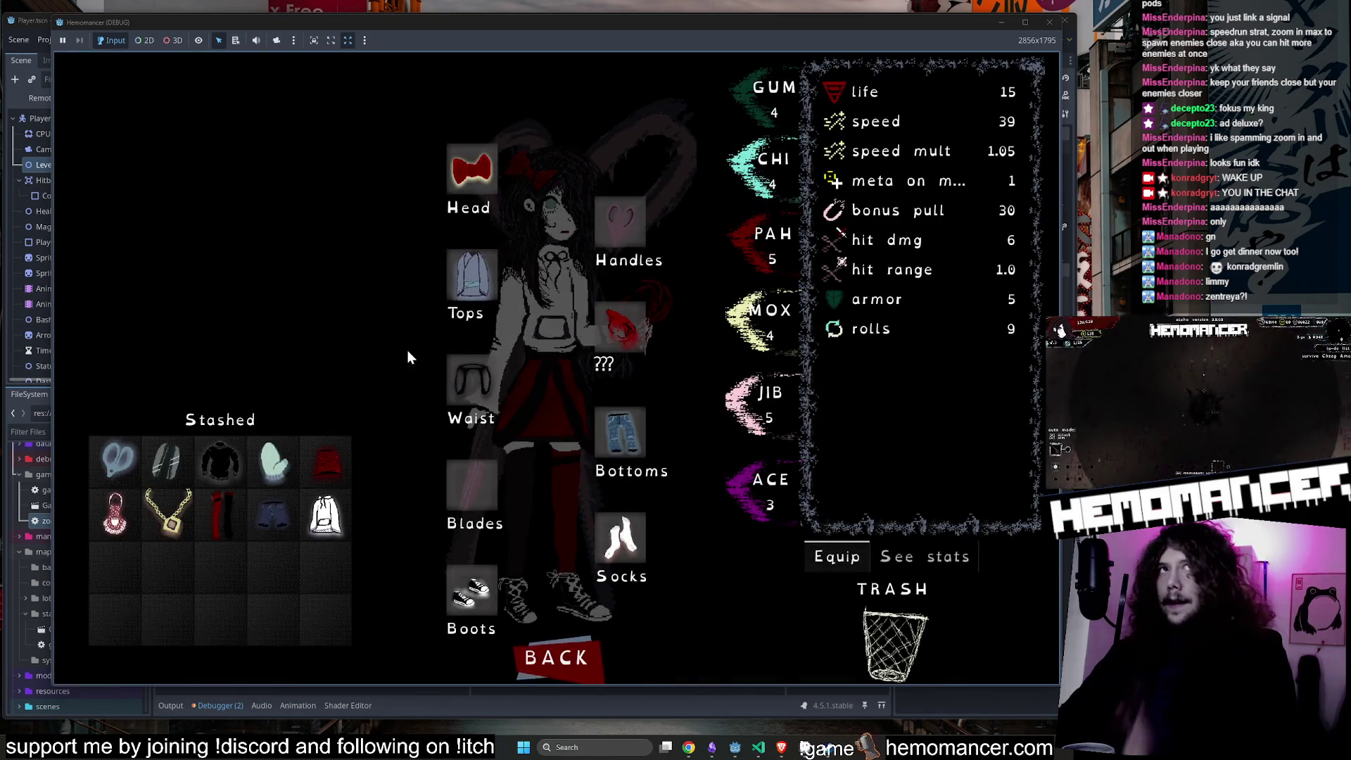